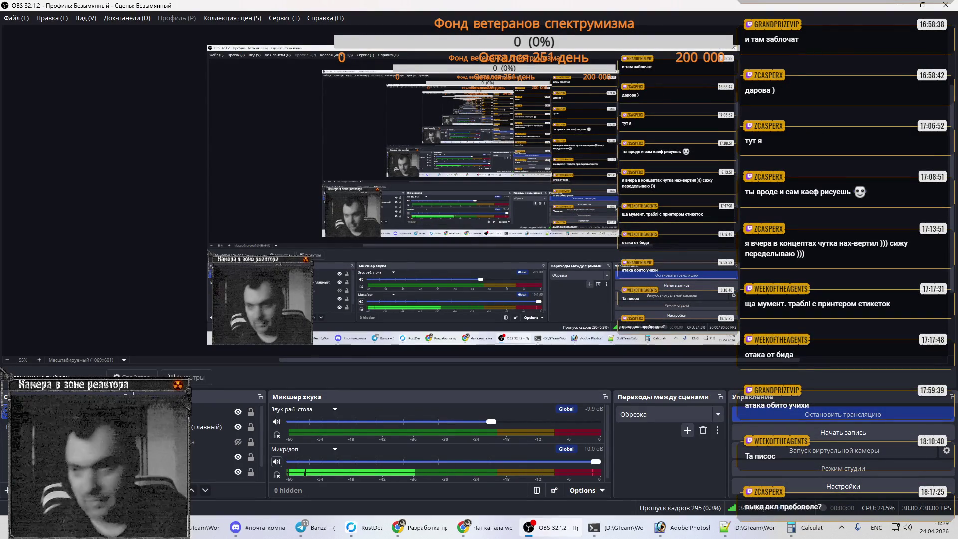
# Step: Switch from OBS Studio to the Chrome window showing Twitch's software-development directory
pyautogui.hotkey('alt', 'Tab')
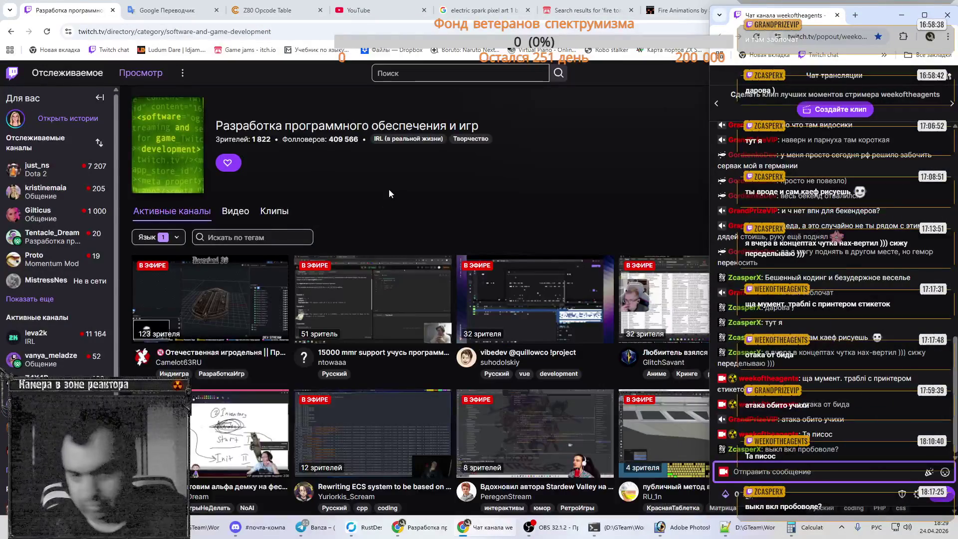
pyautogui.click(464, 193)
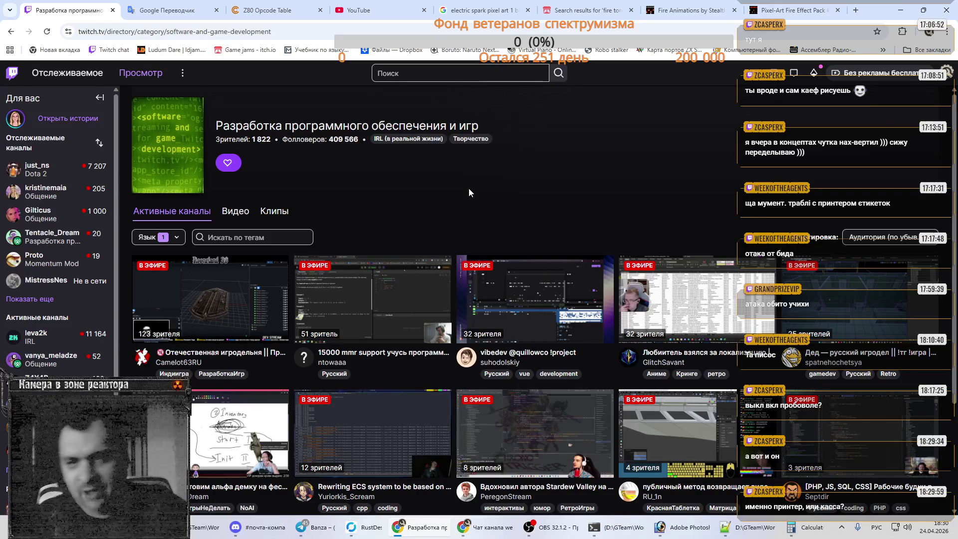
# Step: Bring the main browser window forward, landing on the YouTube home feed
pyautogui.click(374, 2)
pyautogui.moveTo(528, 254)
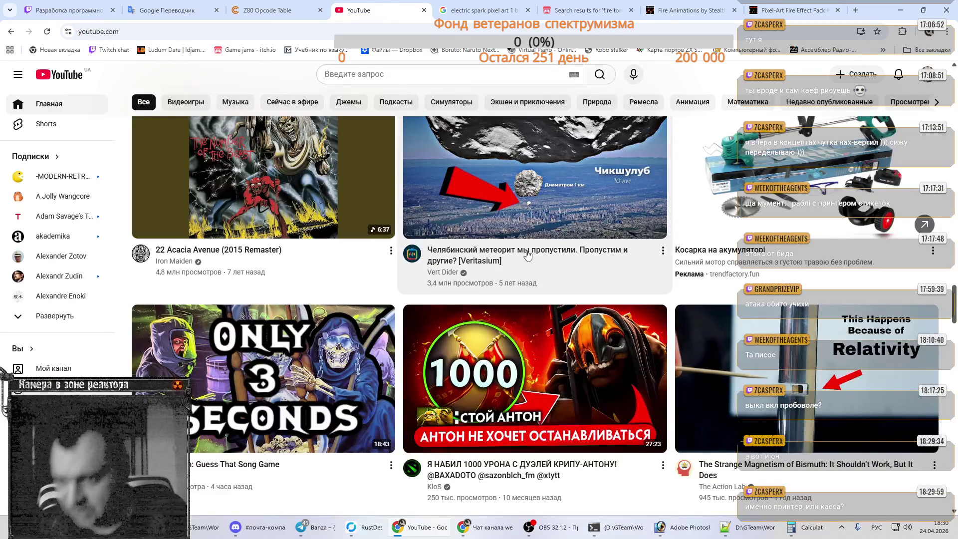
pyautogui.scroll(10, 499, 254)
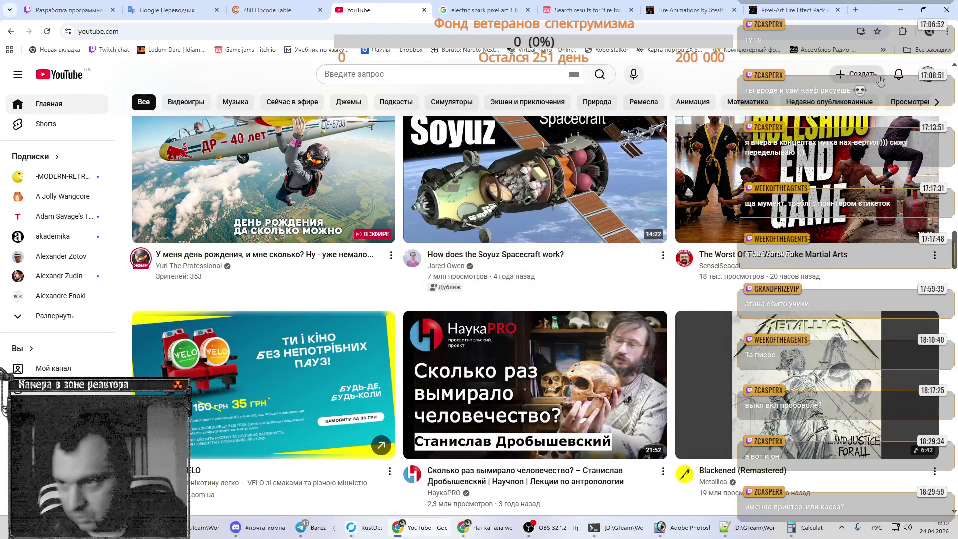
pyautogui.moveTo(762, 171)
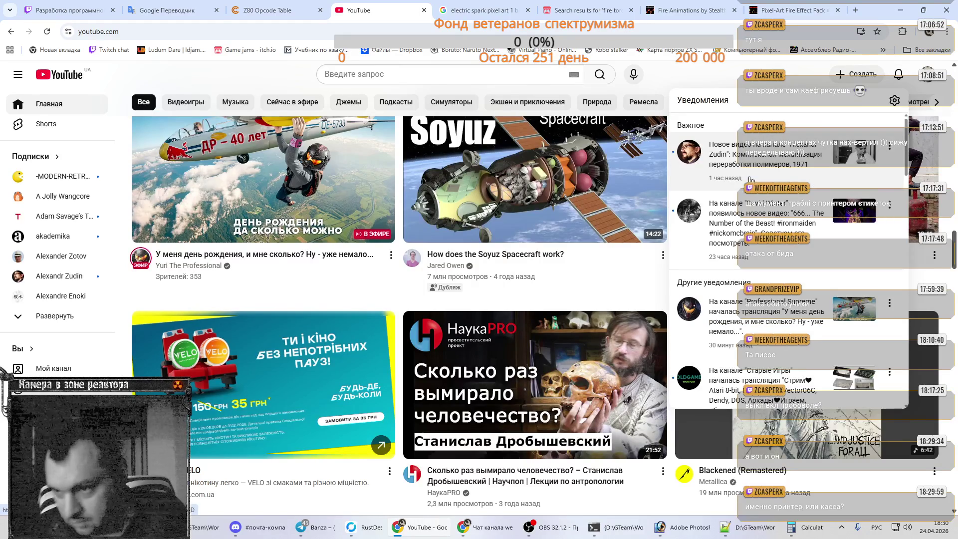
pyautogui.rightClick(758, 214)
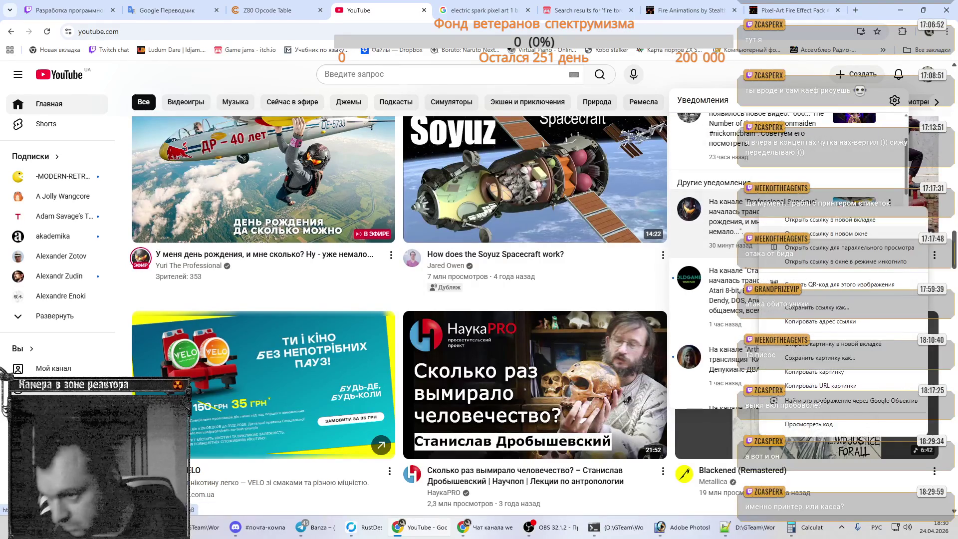
pyautogui.click(837, 234)
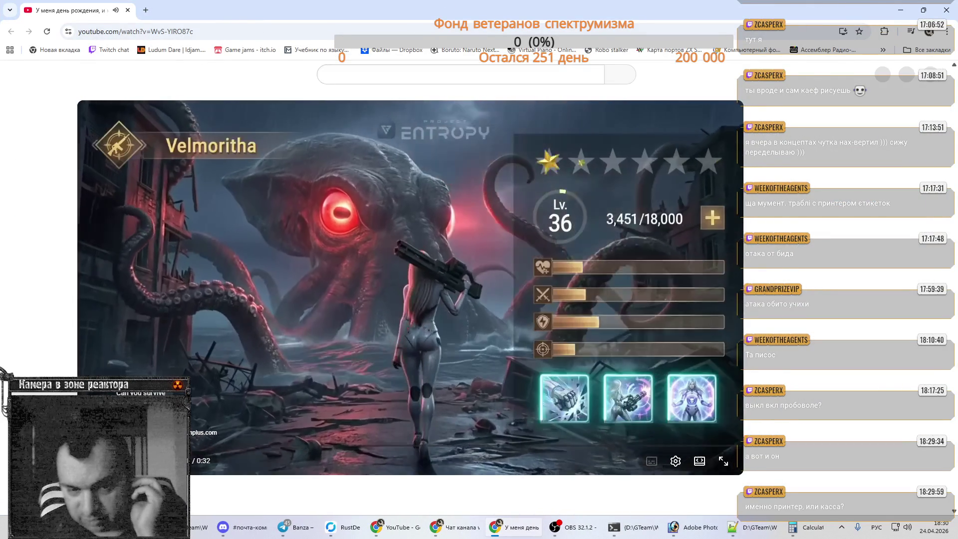
pyautogui.scroll(-10, 10, 344)
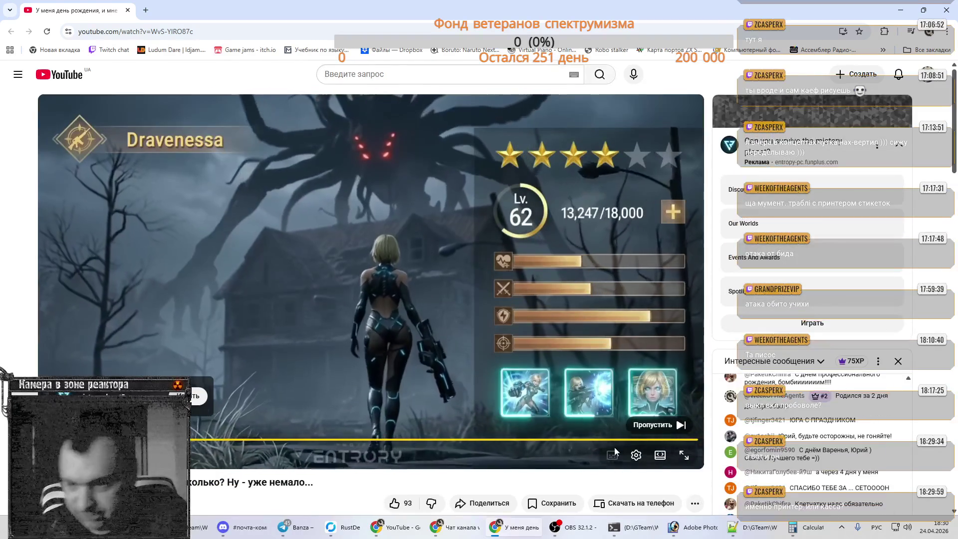
pyautogui.click(652, 425)
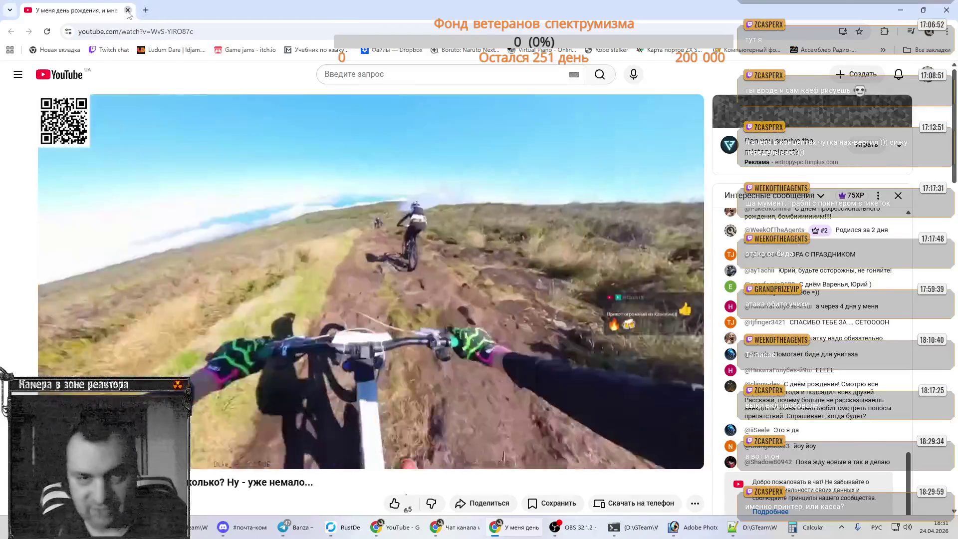
pyautogui.click(128, 10)
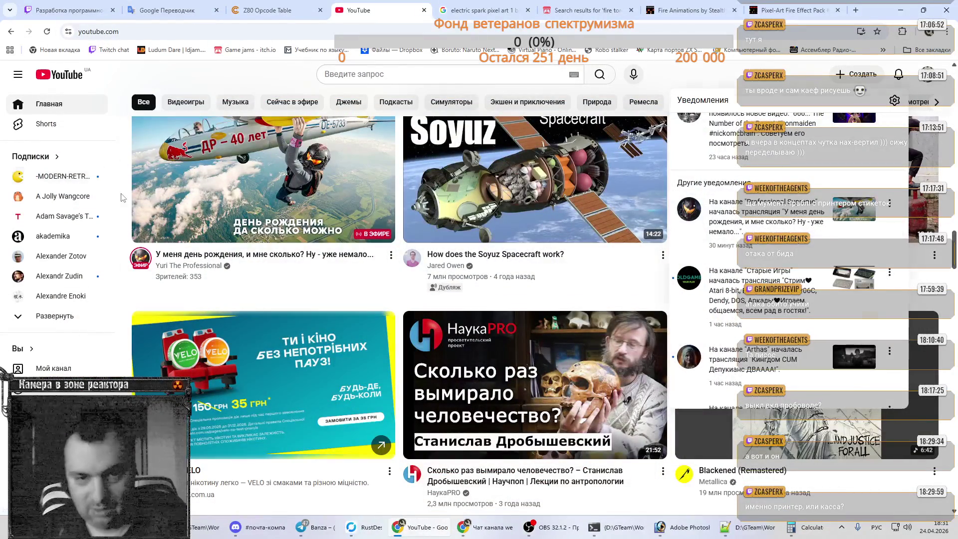
pyautogui.click(121, 197)
pyautogui.scroll(10, 121, 197)
pyautogui.scroll(5, 122, 197)
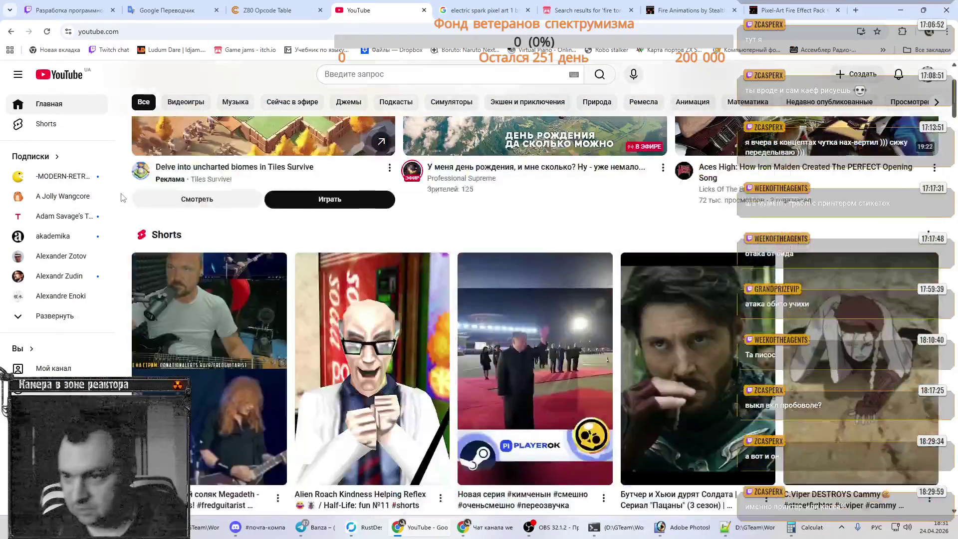
pyautogui.click(67, 10)
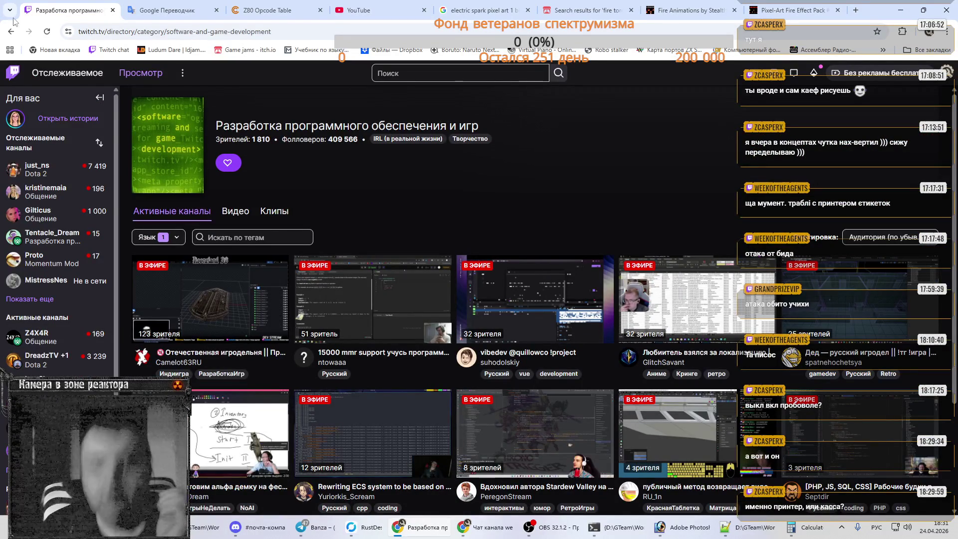
pyautogui.click(47, 31)
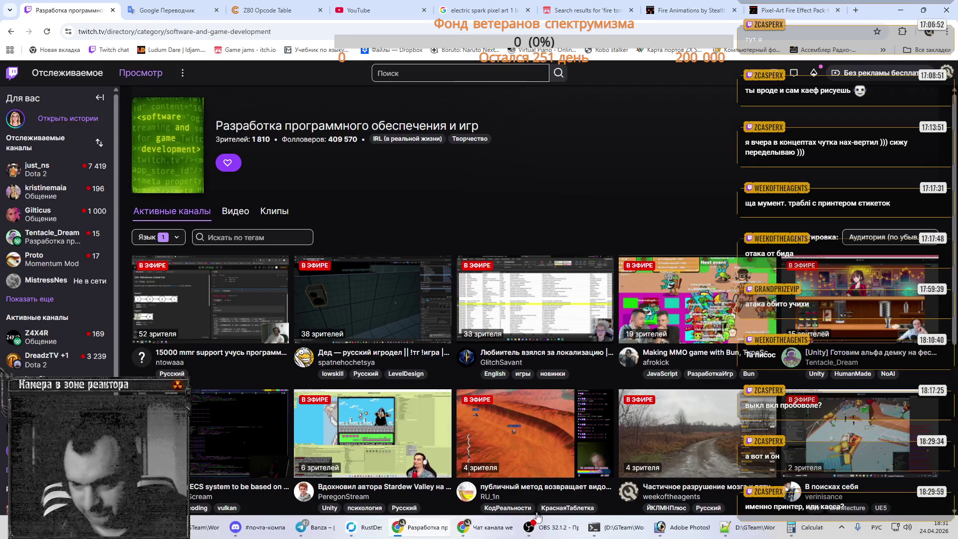
# Step: Minimize Chrome so fieldCtrl.asm in Notepad++ is visible
pyautogui.click(899, 10)
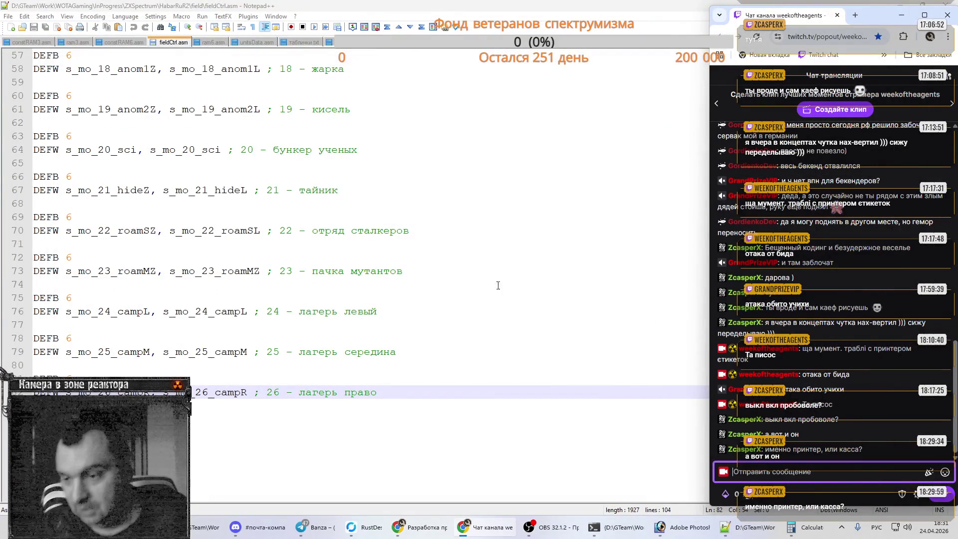
# Step: Focus fieldCtrl.asm in Notepad++, then bring the Twitch directory and chat popout back up
pyautogui.click(469, 311)
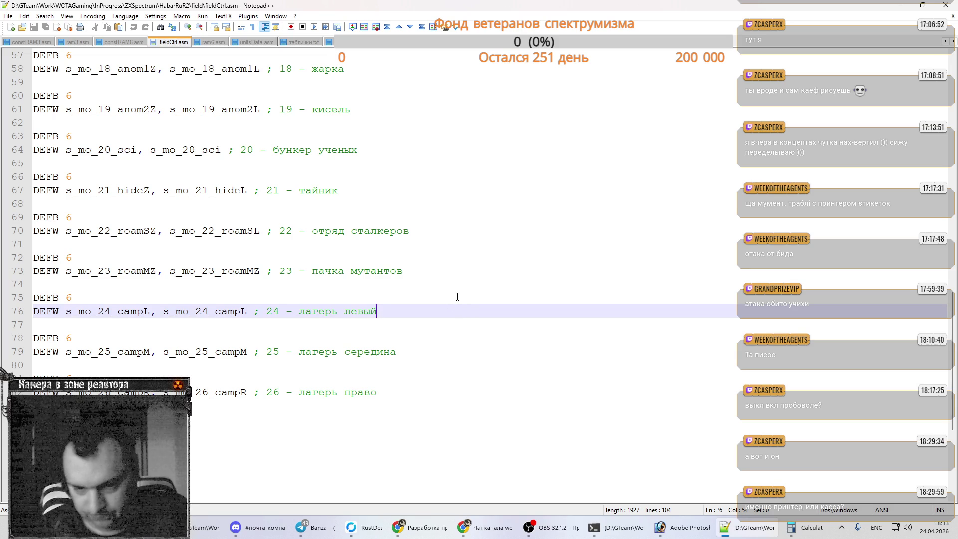
pyautogui.click(429, 527)
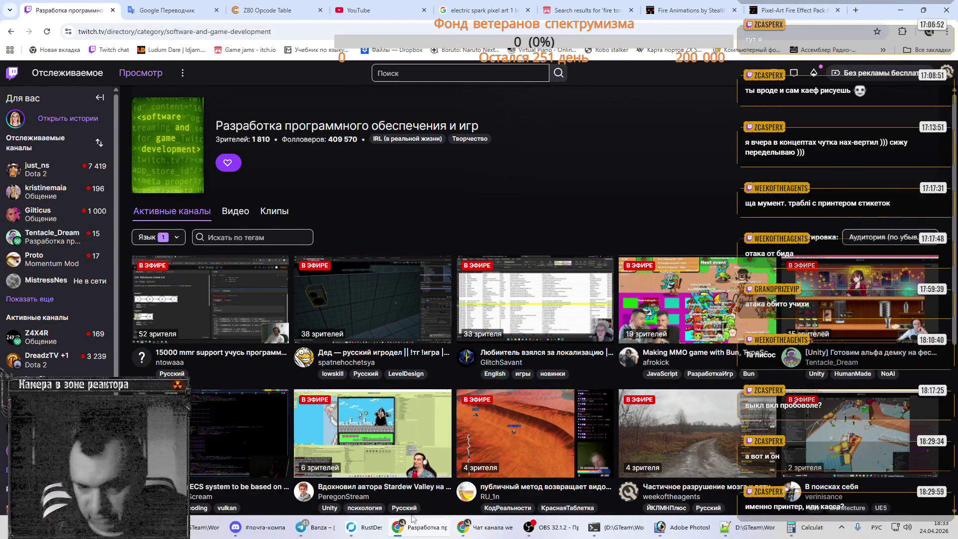
pyautogui.click(478, 528)
# Step: Post 'абыр' in the Twitch stream chat and bring the directory page back to front
pyautogui.click(478, 528)
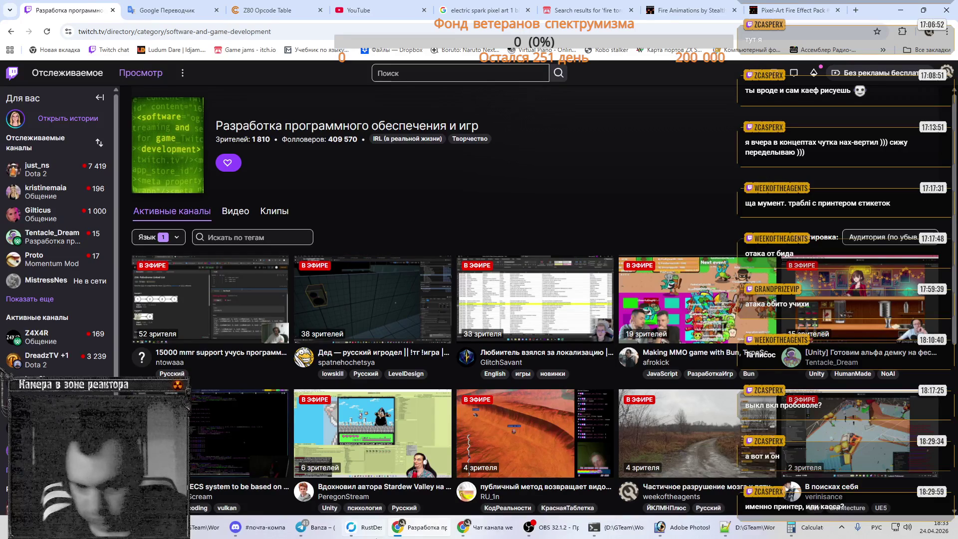
pyautogui.click(486, 528)
pyautogui.write('абыр')
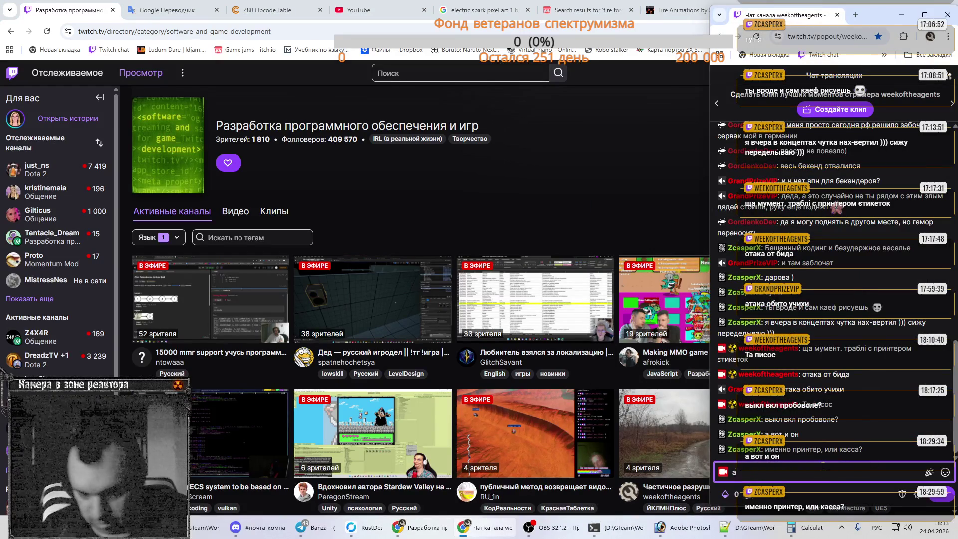
pyautogui.press('Return')
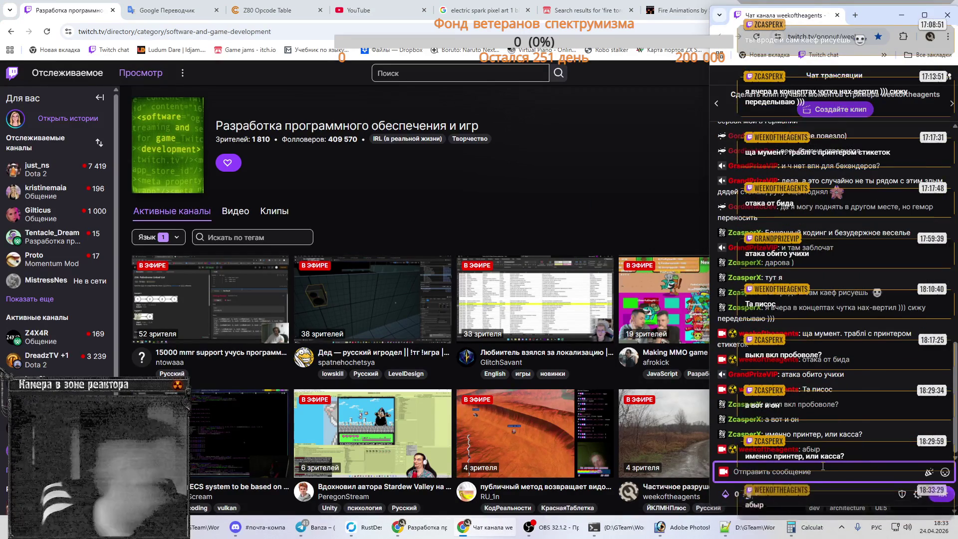
pyautogui.click(549, 175)
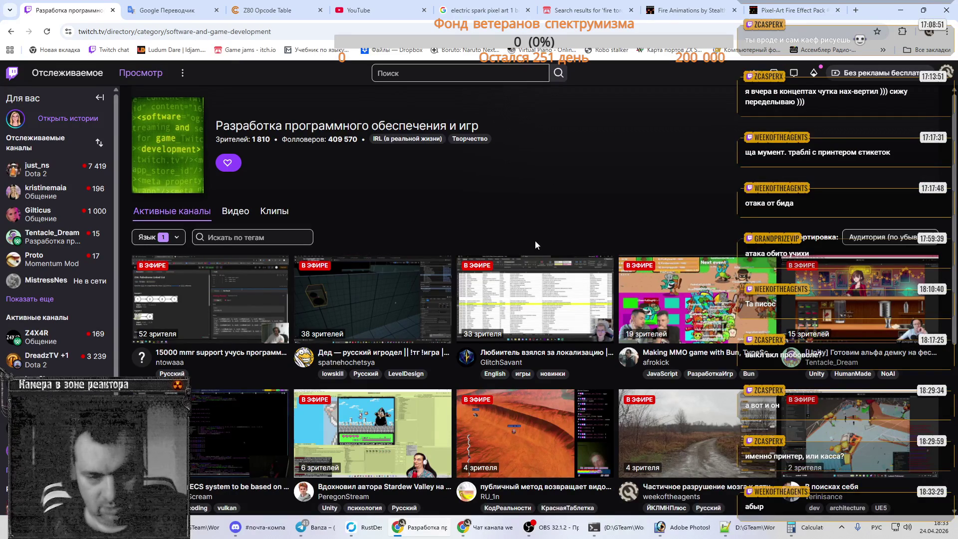
pyautogui.click(663, 527)
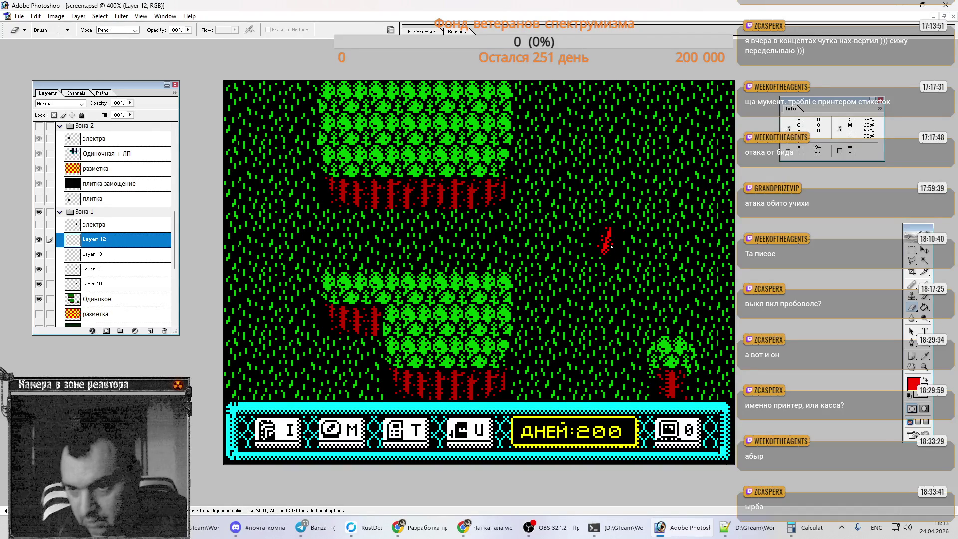
# Step: Make the Pencil tool active and turn on the grid 50 layer in screens.psd
pyautogui.press('b')
pyautogui.press('e')
pyautogui.press('b')
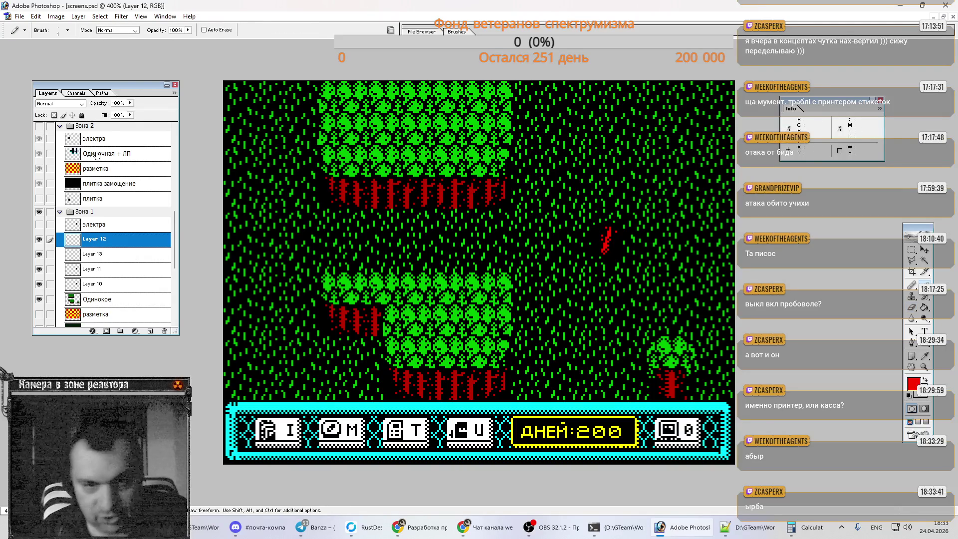
pyautogui.scroll(10, 95, 156)
pyautogui.click(39, 174)
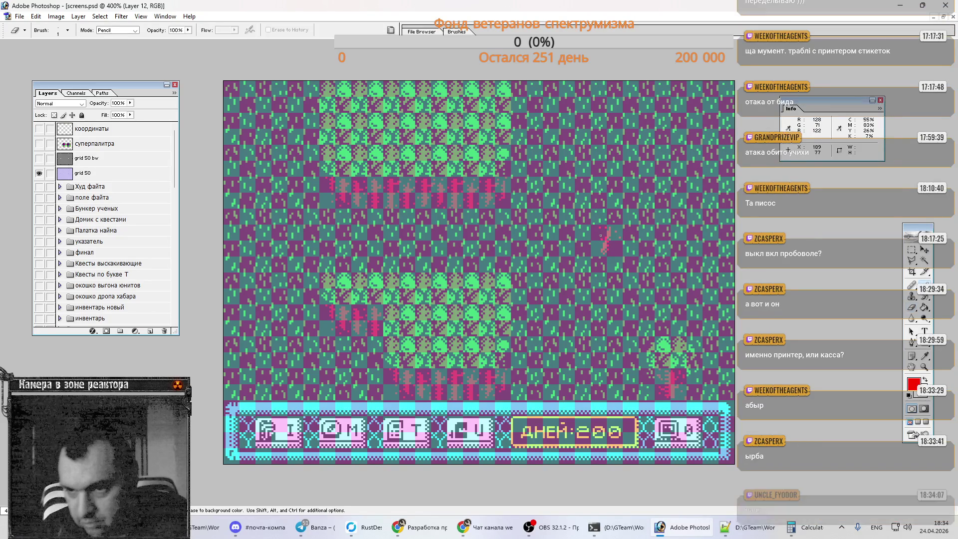
# Step: Toggle between Eraser and Pencil, then turn off the grid 50 layer
pyautogui.press('e')
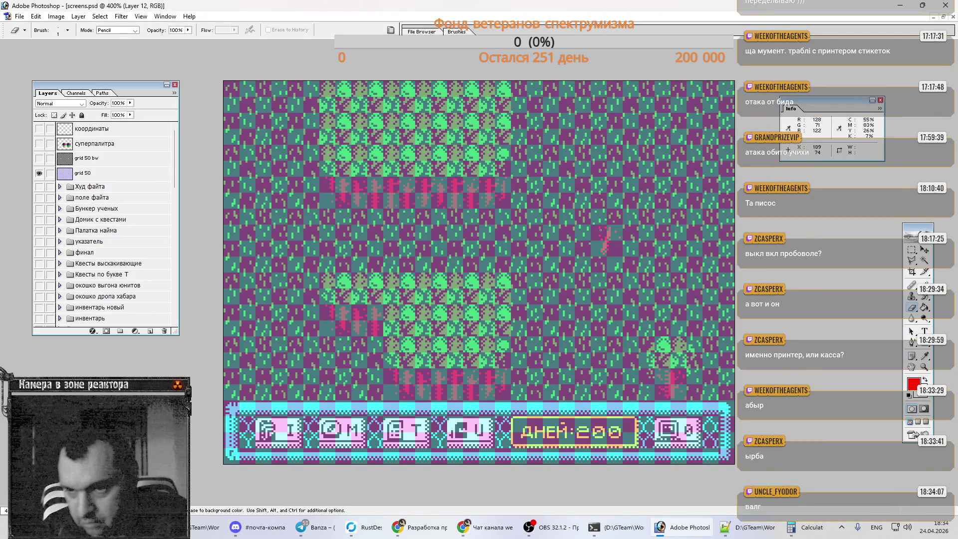
pyautogui.press('b')
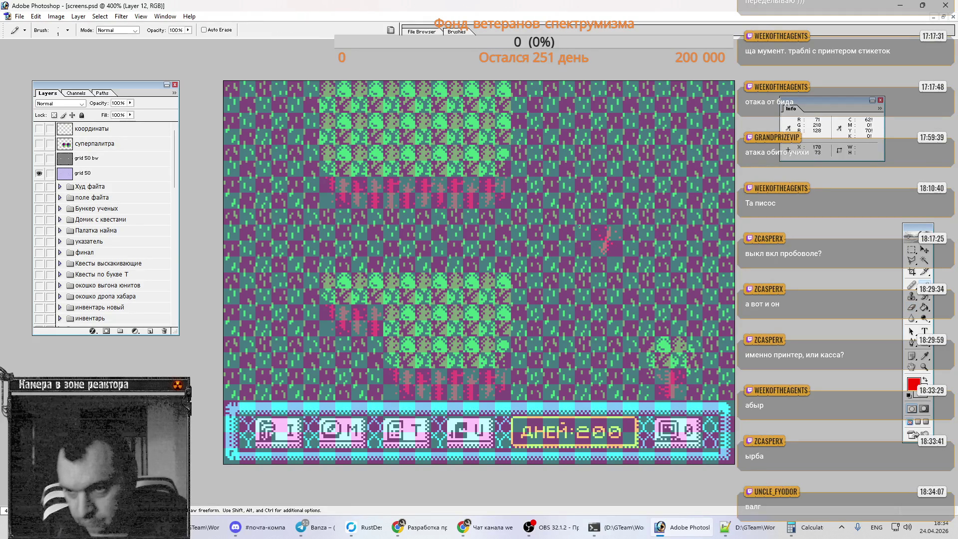
pyautogui.press('e')
pyautogui.press('b')
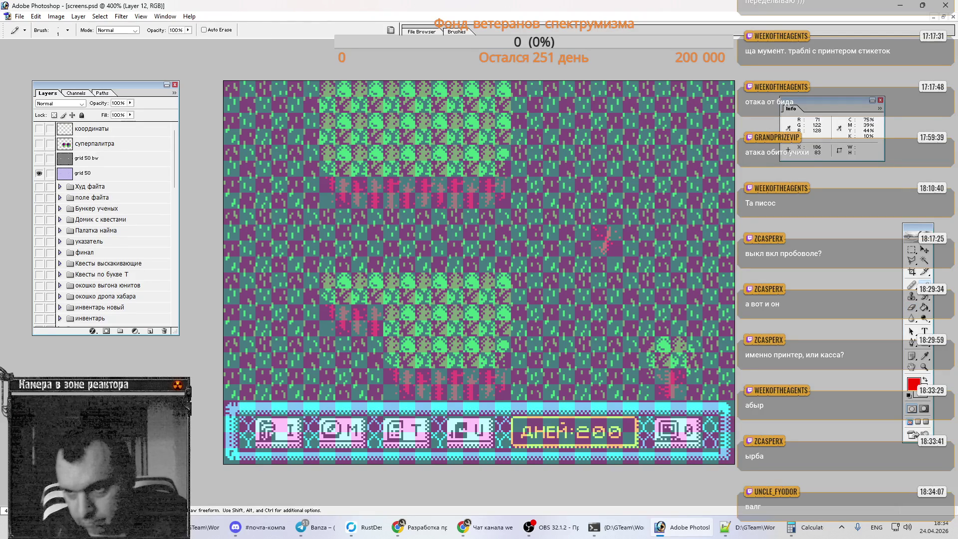
pyautogui.click(40, 174)
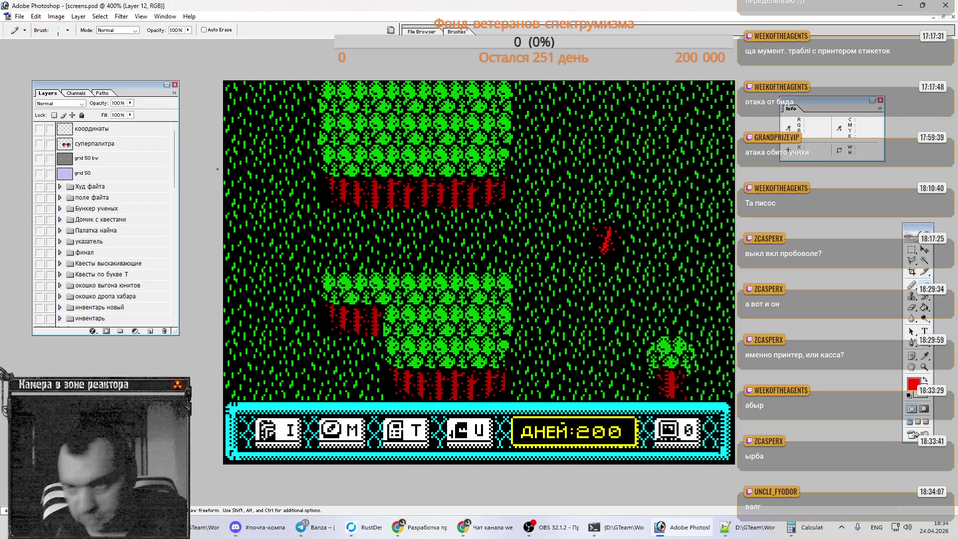
# Step: Undo the red flame sprite and toggle Layer 13's visibility to check its content
pyautogui.scroll(-5, 100, 195)
pyautogui.scroll(-5, 100, 195)
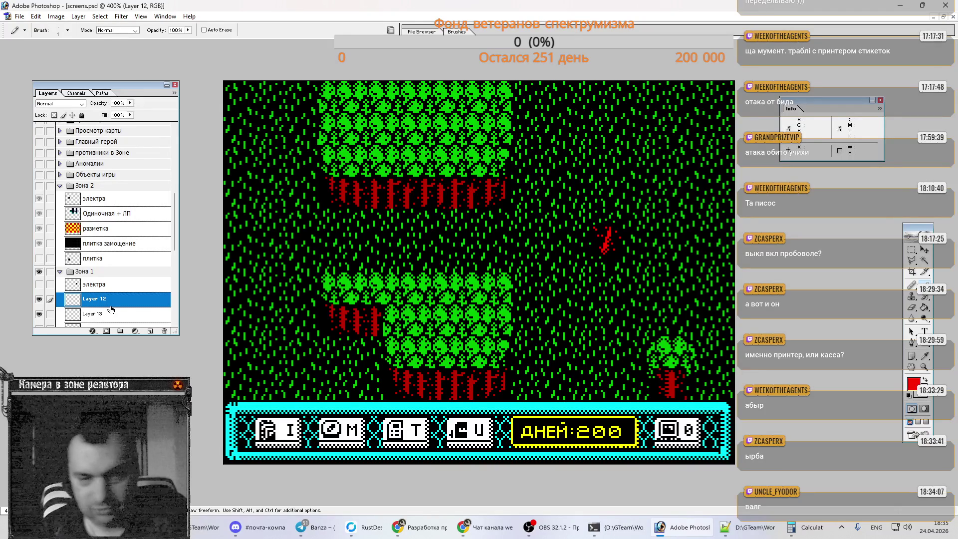
pyautogui.hotkey('ctrl', 'z')
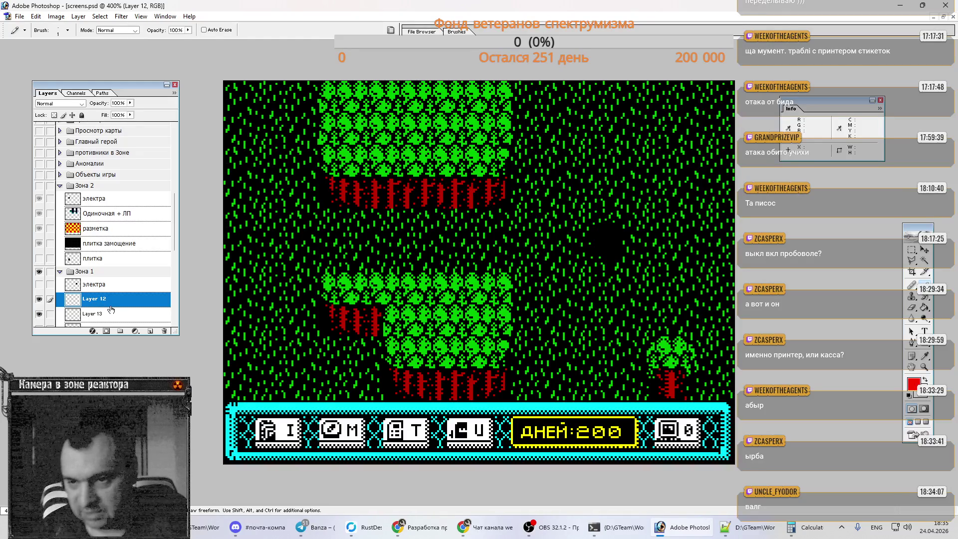
pyautogui.click(38, 314)
pyautogui.click(38, 314)
pyautogui.scroll(-3, 114, 283)
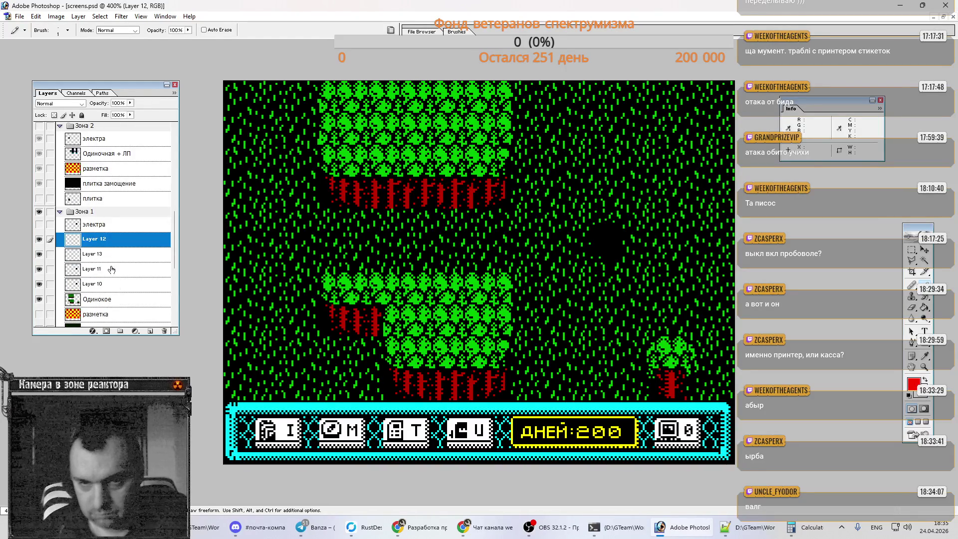
pyautogui.hotkey('ctrl', 'a')
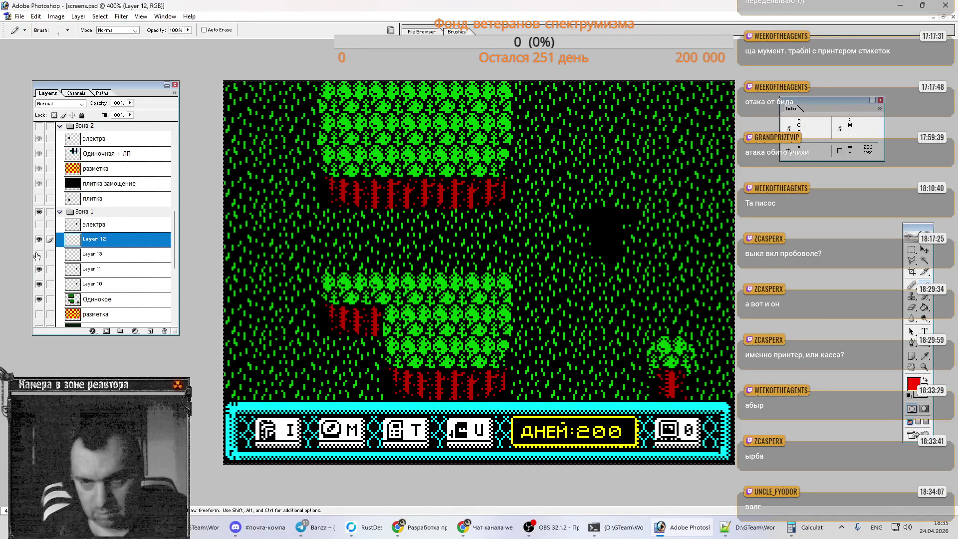
# Step: Load Layer 10's black square as a selection and fill it with grass on Layer 13
pyautogui.click(114, 254)
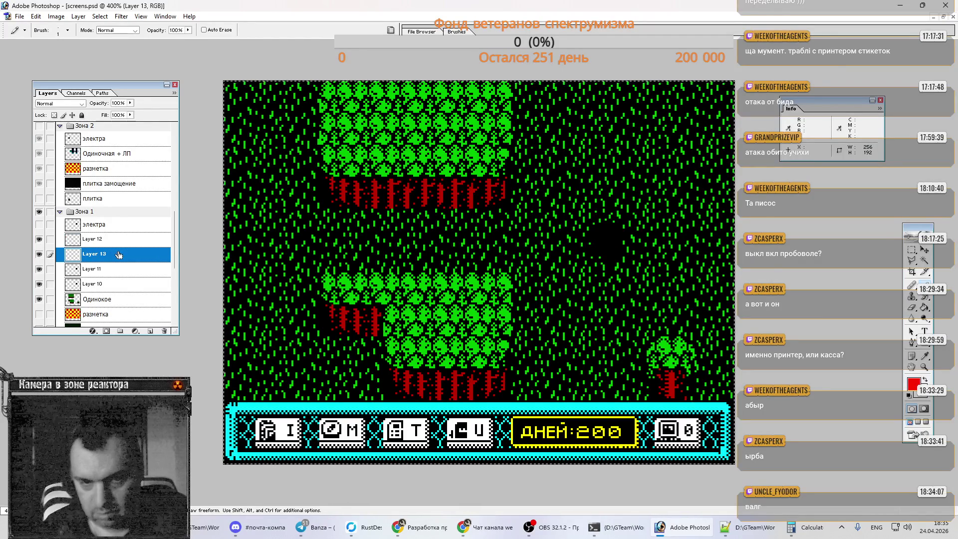
pyautogui.click(113, 284)
pyautogui.keyDown('ctrl'); pyautogui.click(112, 284); pyautogui.keyUp('ctrl')
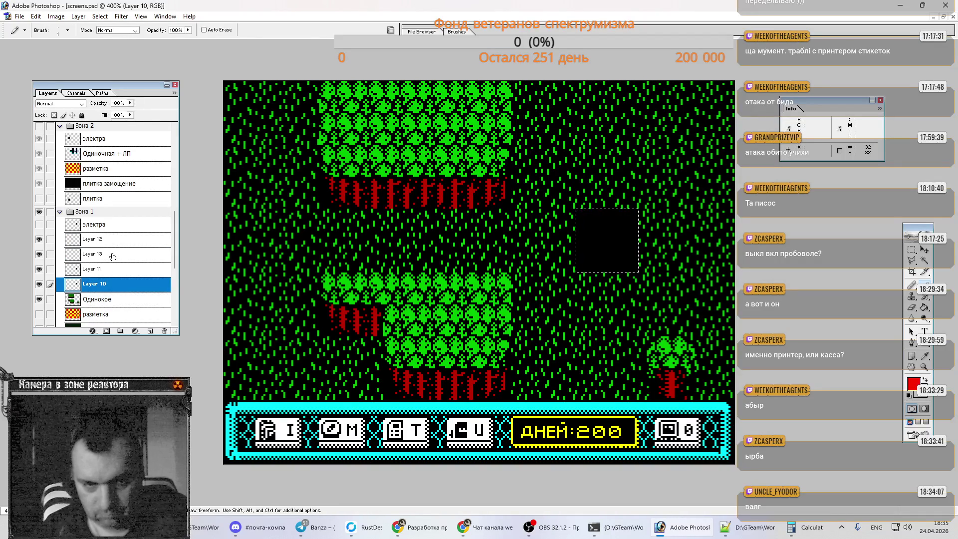
pyautogui.click(107, 255)
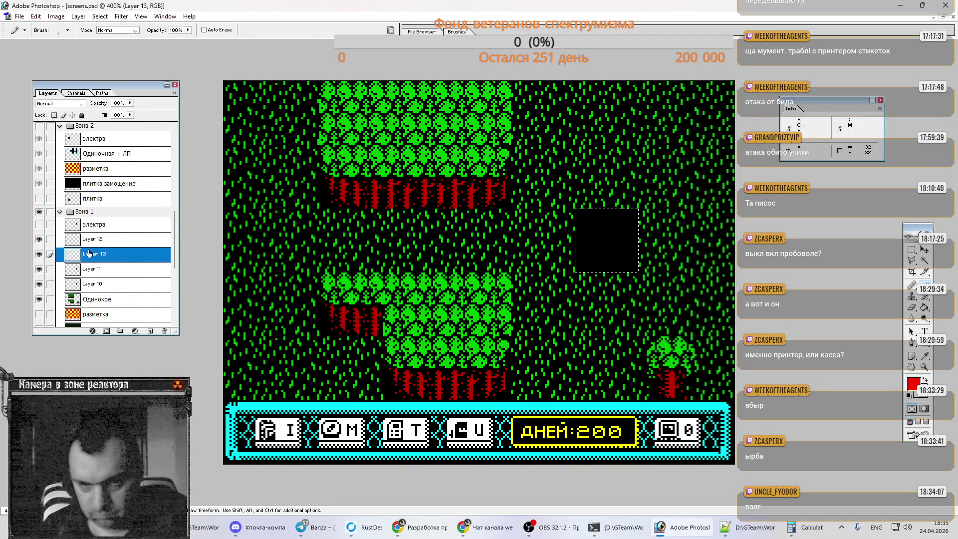
pyautogui.hotkey('ctrl', 'd')
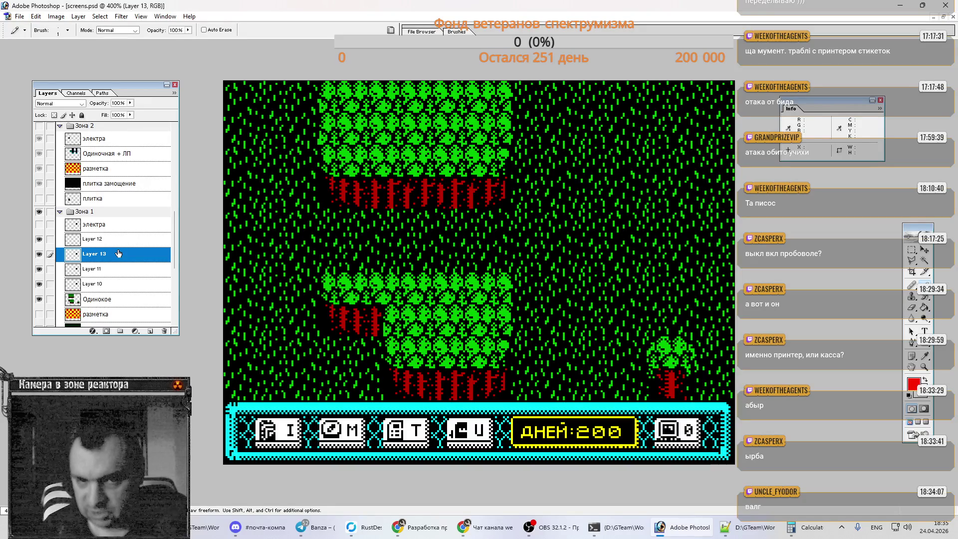
pyautogui.hotkey('ctrl', 'shift', 'd')
pyautogui.press('w')
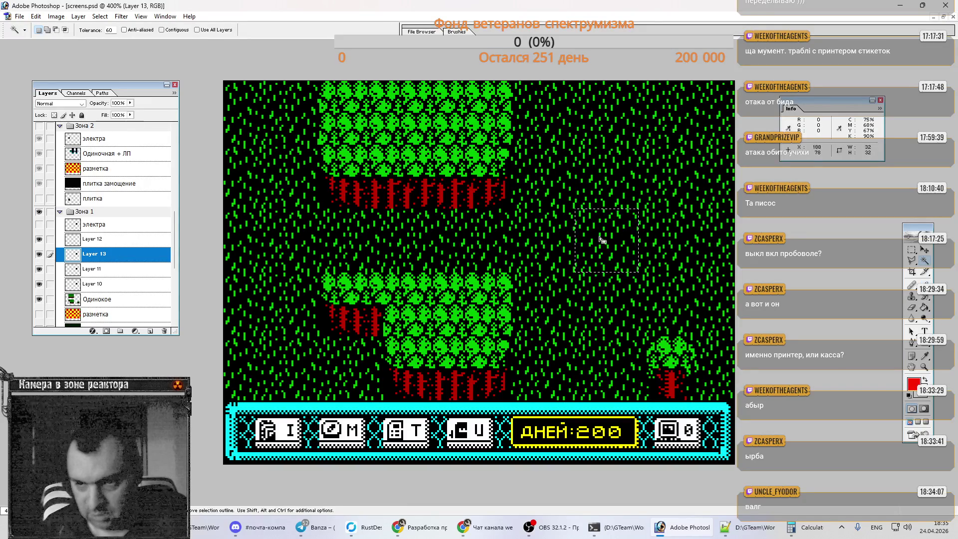
pyautogui.press('Delete')
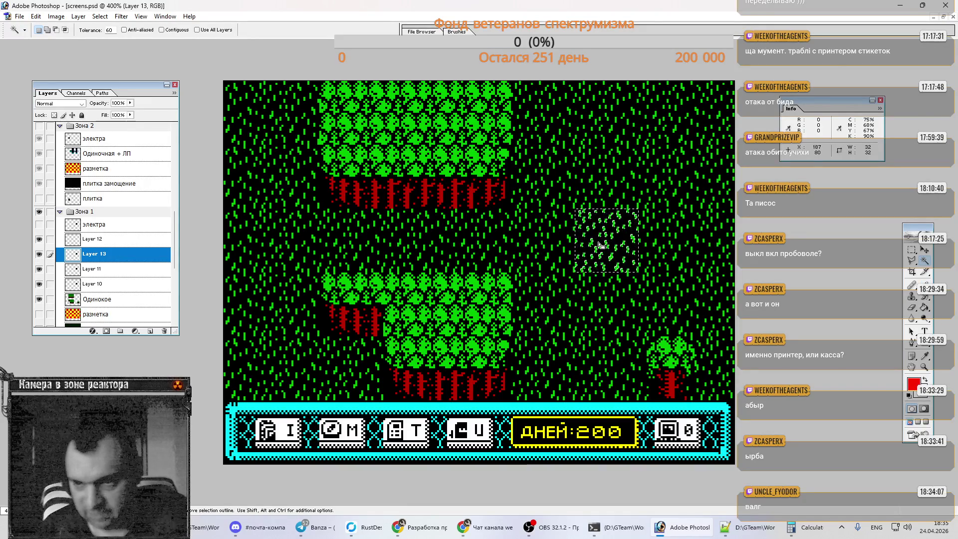
pyautogui.hotkey('ctrl', 'd')
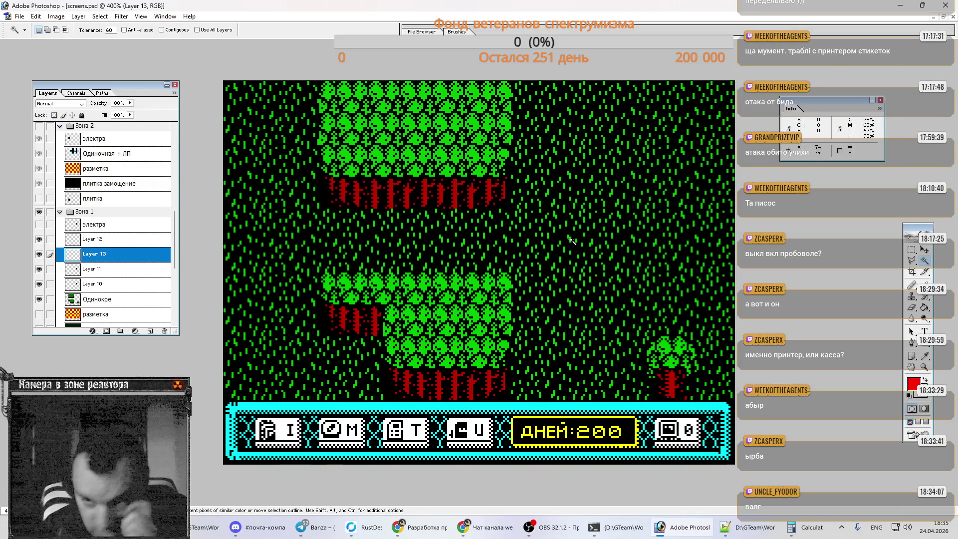
# Step: Switch to the Eraser and show the grid 50 overlay
pyautogui.press('e')
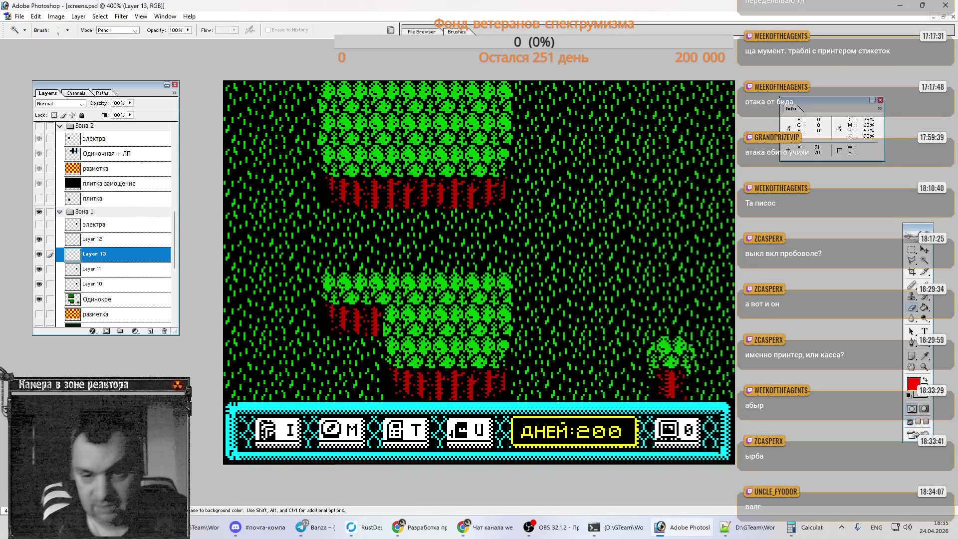
pyautogui.scroll(10, 112, 192)
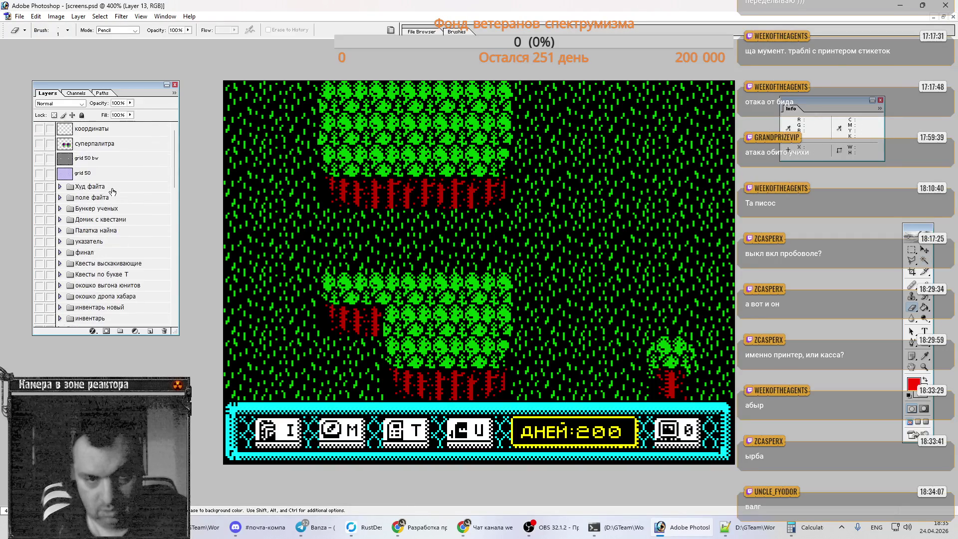
pyautogui.click(39, 173)
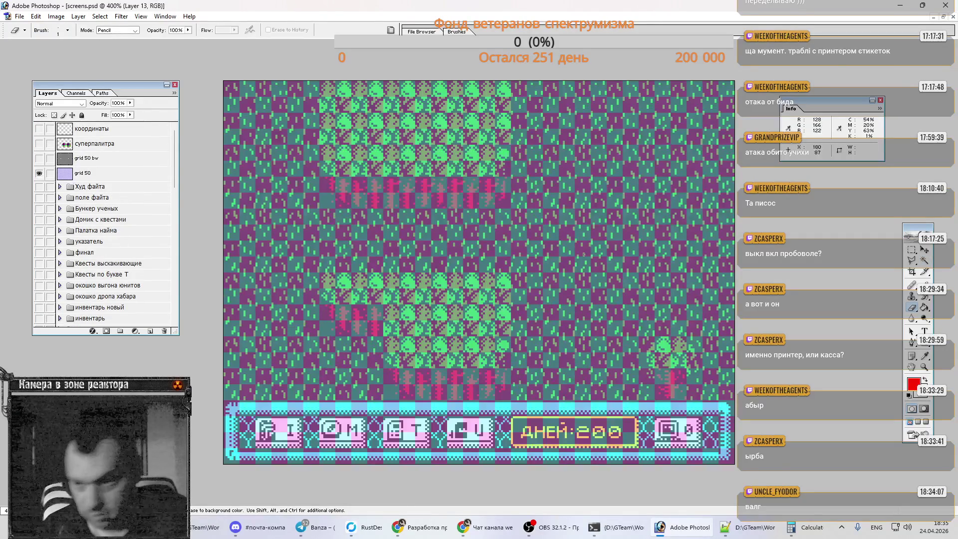
pyautogui.scroll(-10, 113, 276)
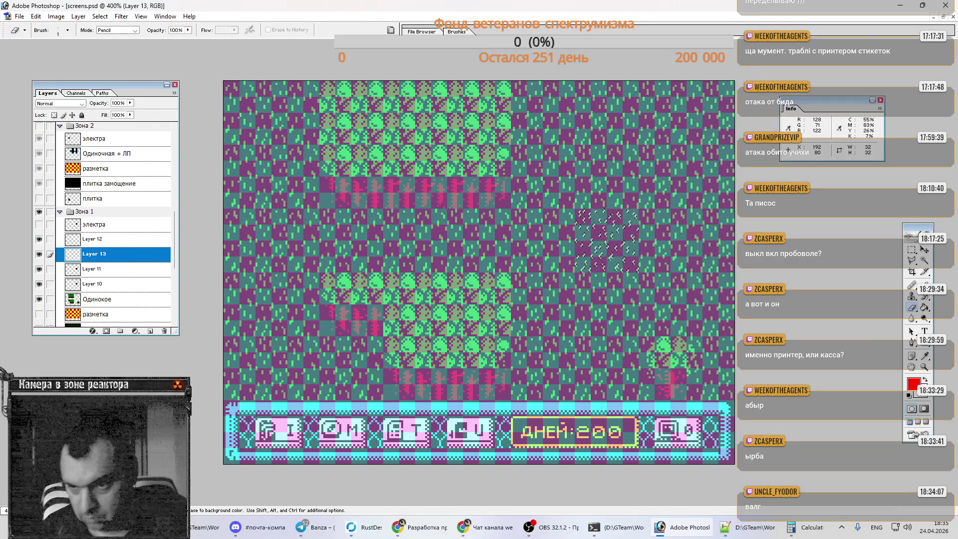
# Step: Cut a 24×24 circular clearing out of the right-side grass on Layer 13
pyautogui.click(911, 250)
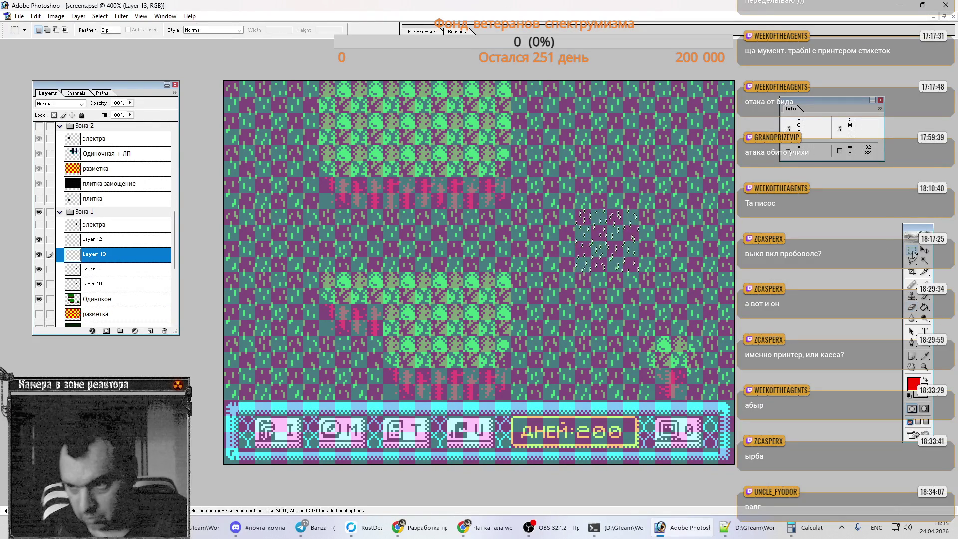
pyautogui.moveTo(911, 251); pyautogui.dragTo(916, 263)
pyautogui.click(915, 259)
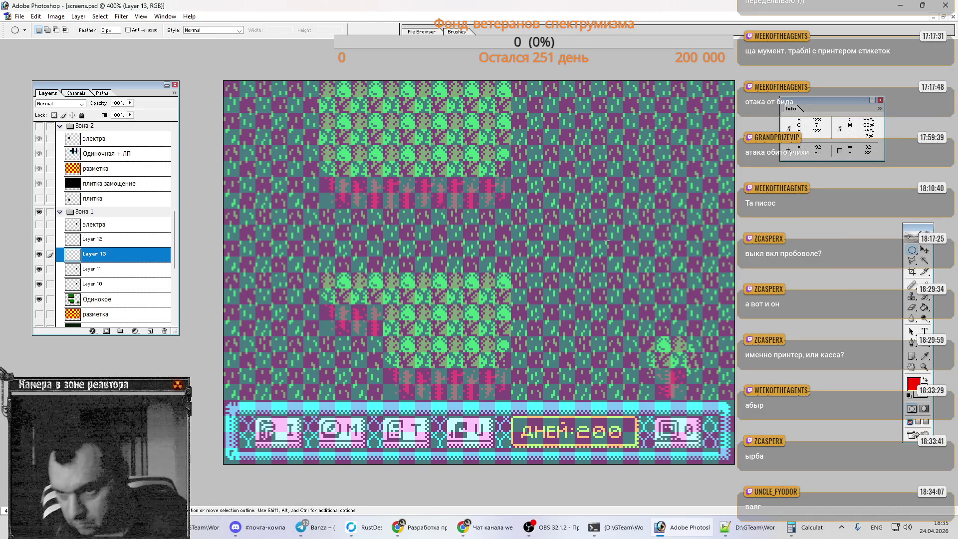
pyautogui.moveTo(607, 241); pyautogui.dragTo(624, 255)
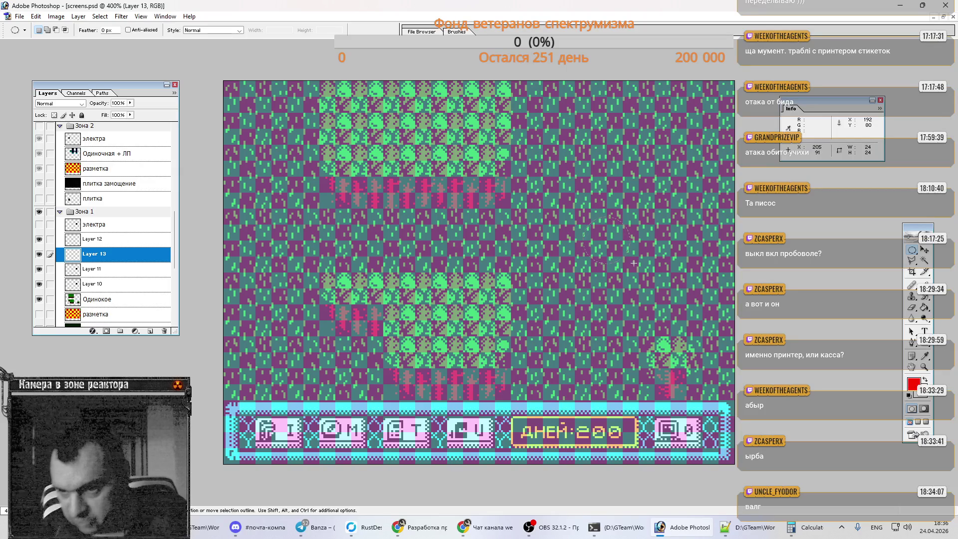
pyautogui.moveTo(634, 263); pyautogui.dragTo(634, 263)
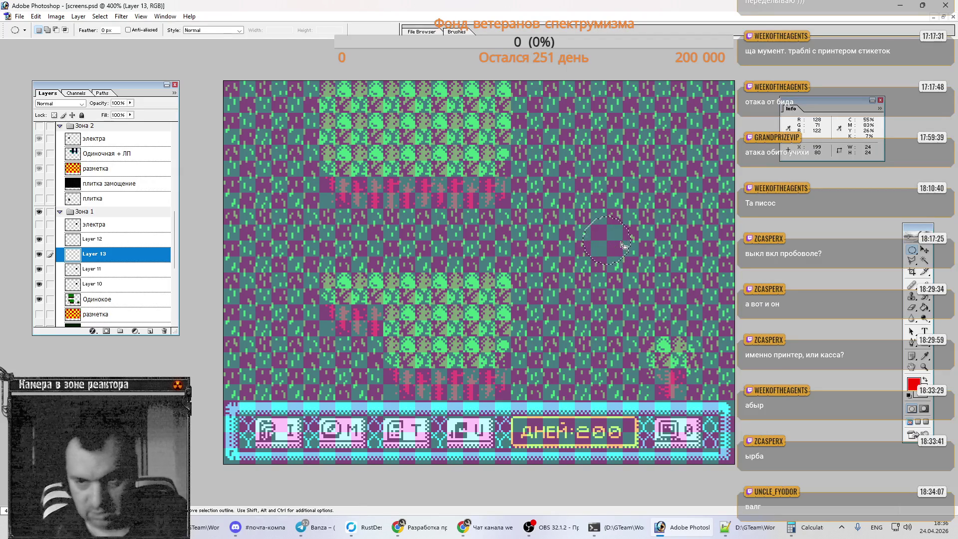
pyautogui.press('Delete')
pyautogui.click(579, 246)
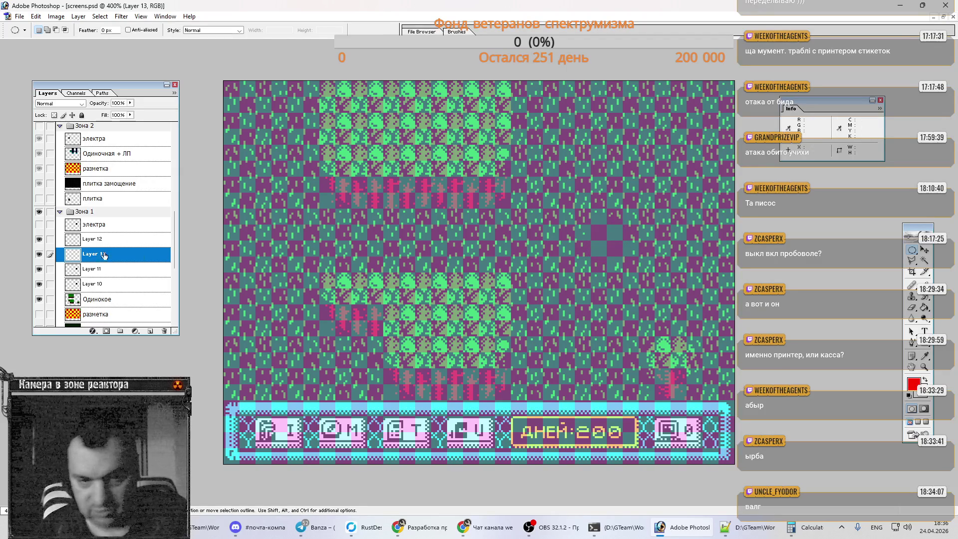
# Step: Hide the grid 50 overlay and bring up the Telegram chat
pyautogui.scroll(5, 54, 197)
pyautogui.scroll(5, 56, 192)
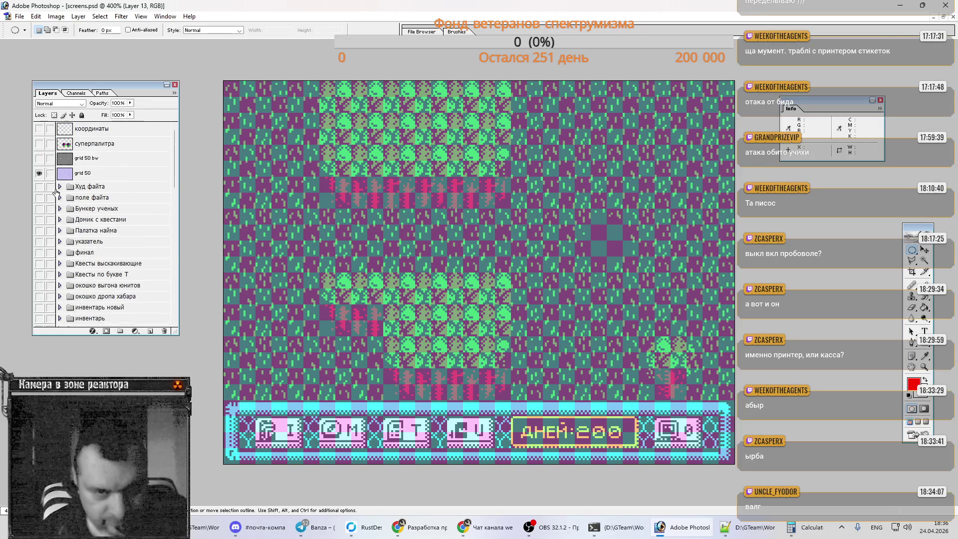
pyautogui.click(39, 173)
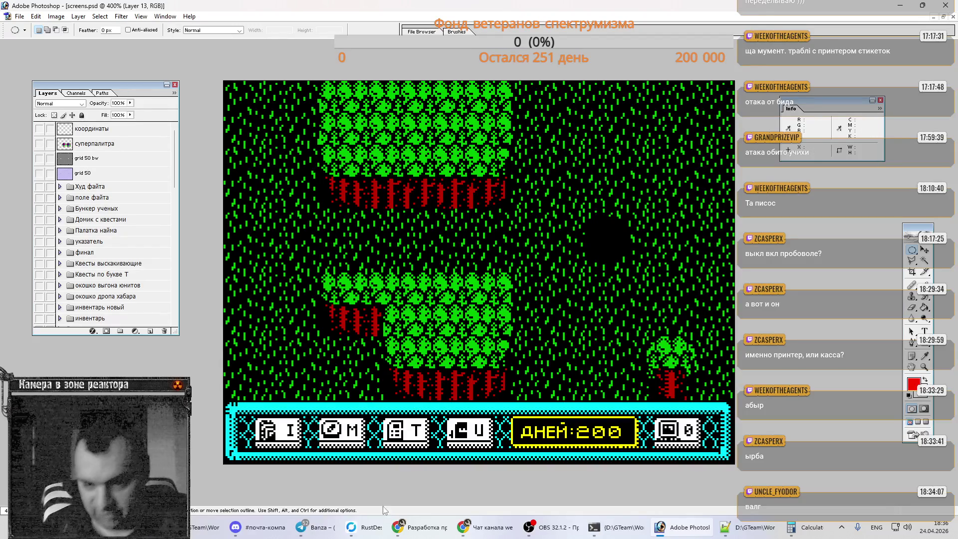
pyautogui.click(332, 533)
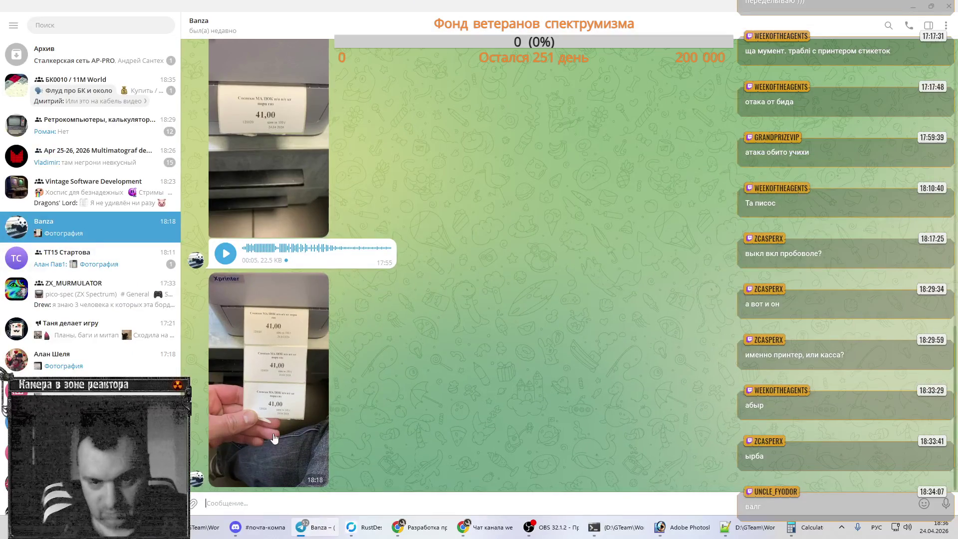
# Step: View the printer photo, open Vintage Software Development's Стримы topic, then minimize Telegram
pyautogui.click(290, 399)
pyautogui.click(740, 291)
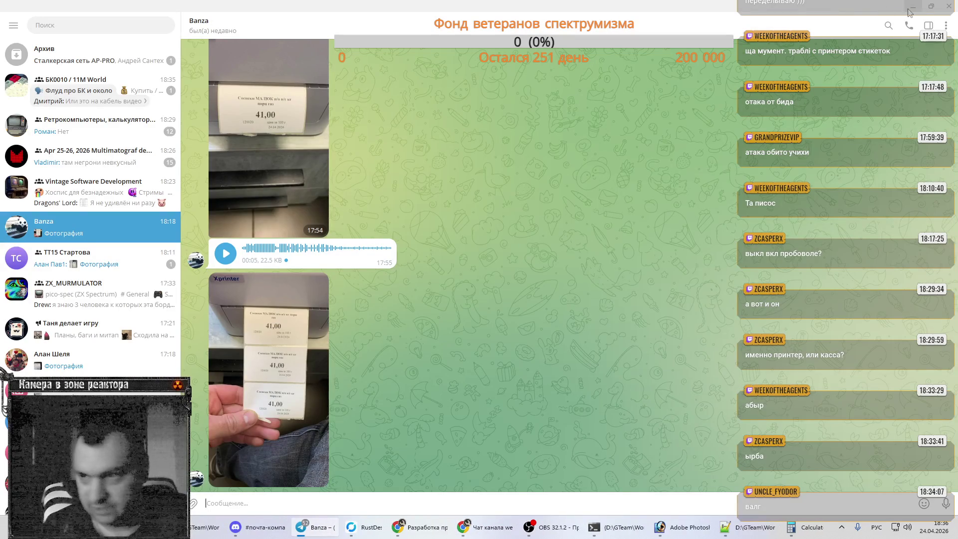
pyautogui.click(75, 185)
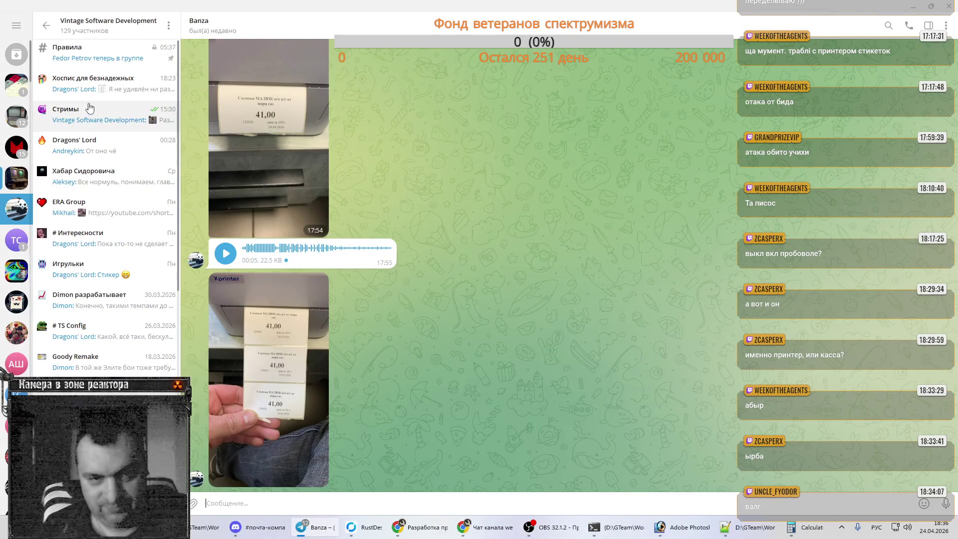
pyautogui.click(70, 113)
pyautogui.click(913, 8)
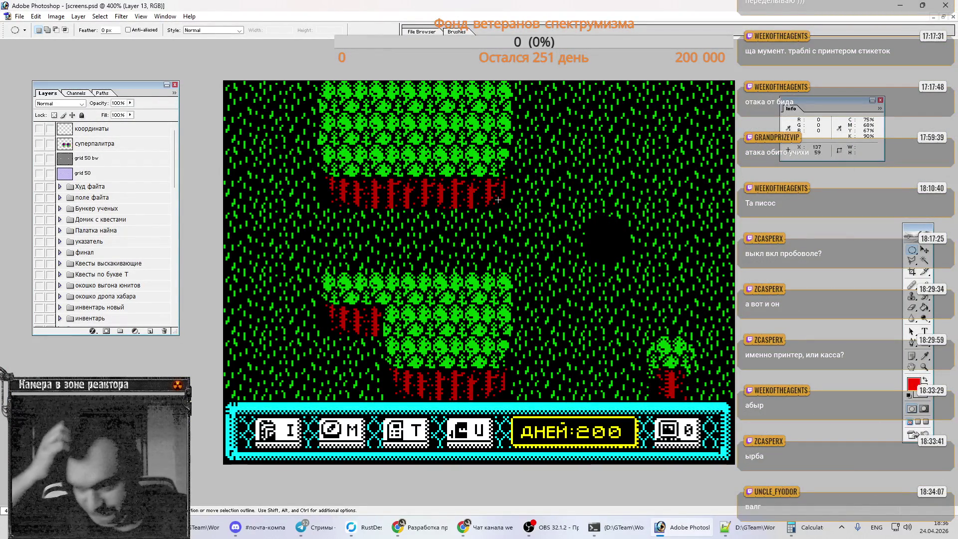
# Step: Reset the foreground colour to black and zoom the map to 800%
pyautogui.press('d')
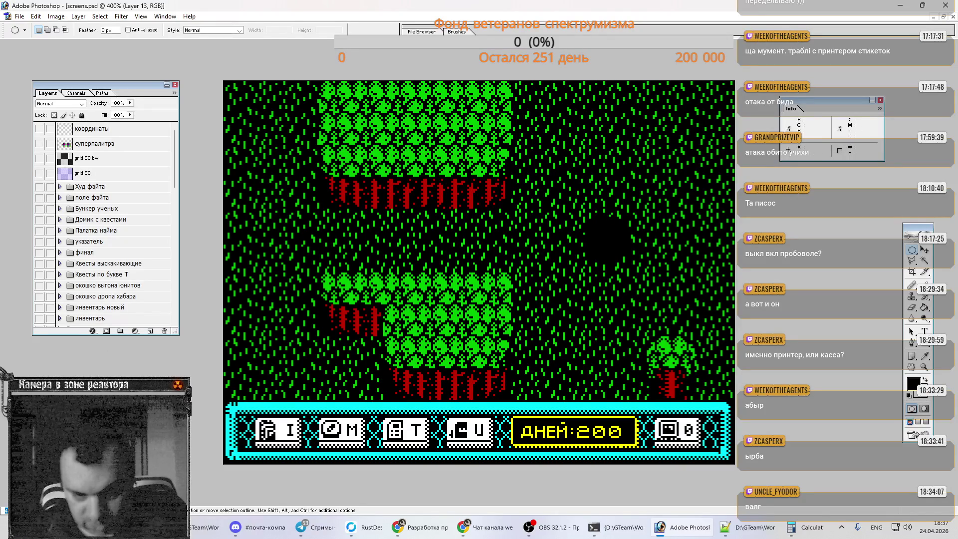
pyautogui.hotkey('ctrl', '+')
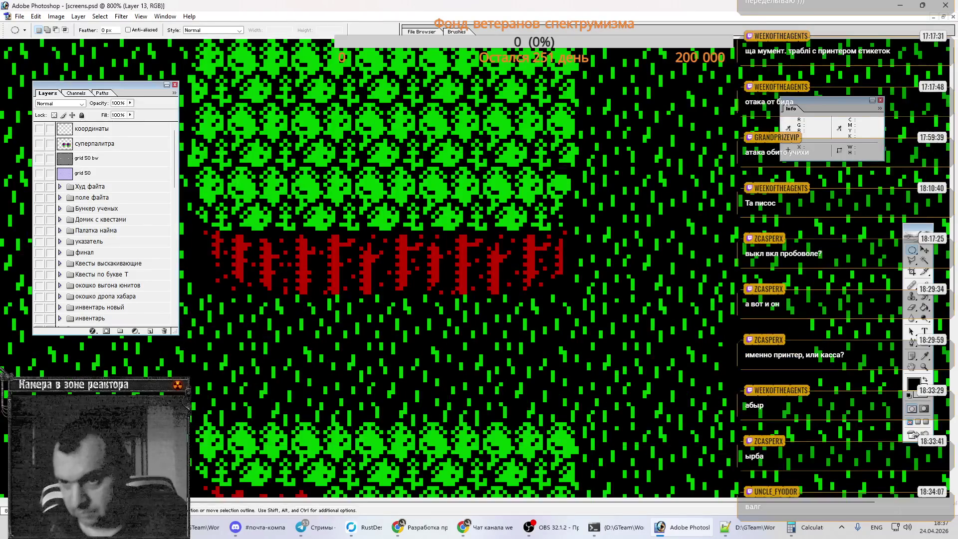
# Step: Sample red from the суперпалитра palette layer as the drawing colour
pyautogui.hscroll(2, 229, 505)
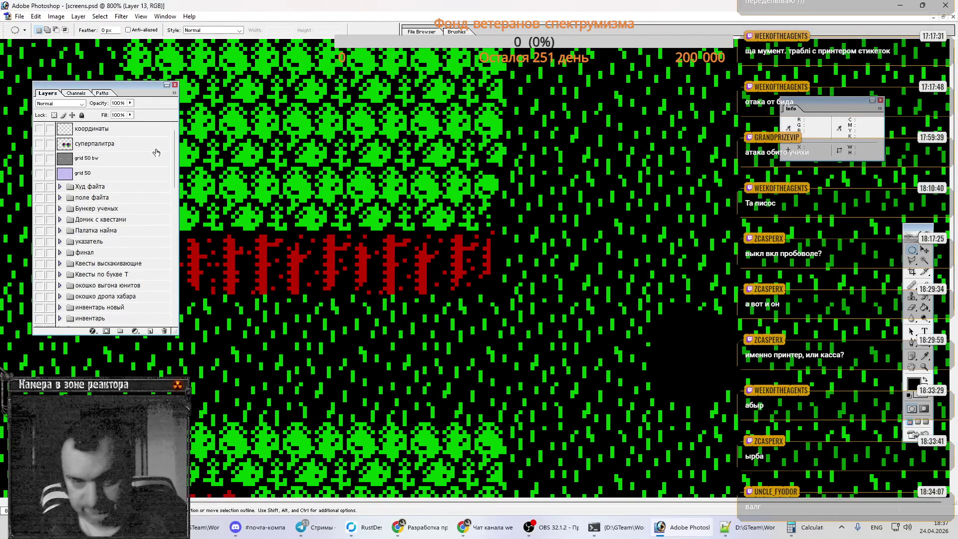
pyautogui.click(38, 144)
pyautogui.press('i')
pyautogui.click(360, 265)
pyautogui.click(39, 144)
# Step: Load a 32x32 square selection on the map and switch to the Pencil
pyautogui.scroll(-3, 476, 325)
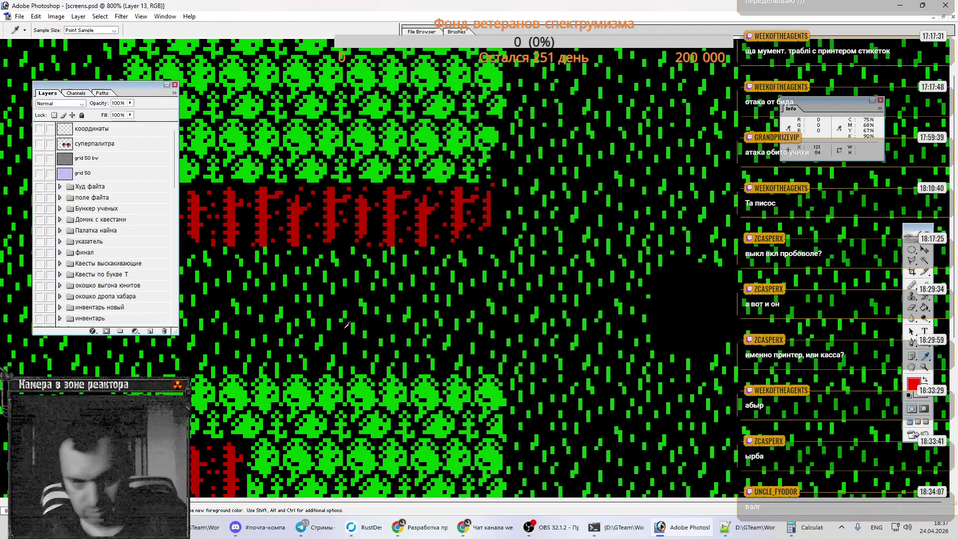
pyautogui.scroll(1, 476, 324)
pyautogui.scroll(-5, 100, 225)
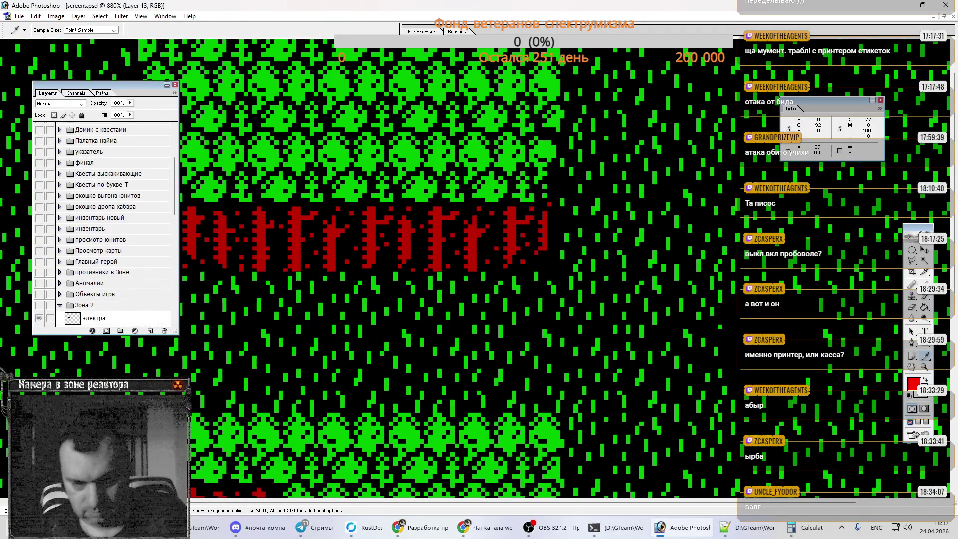
pyautogui.scroll(-1, 249, 275)
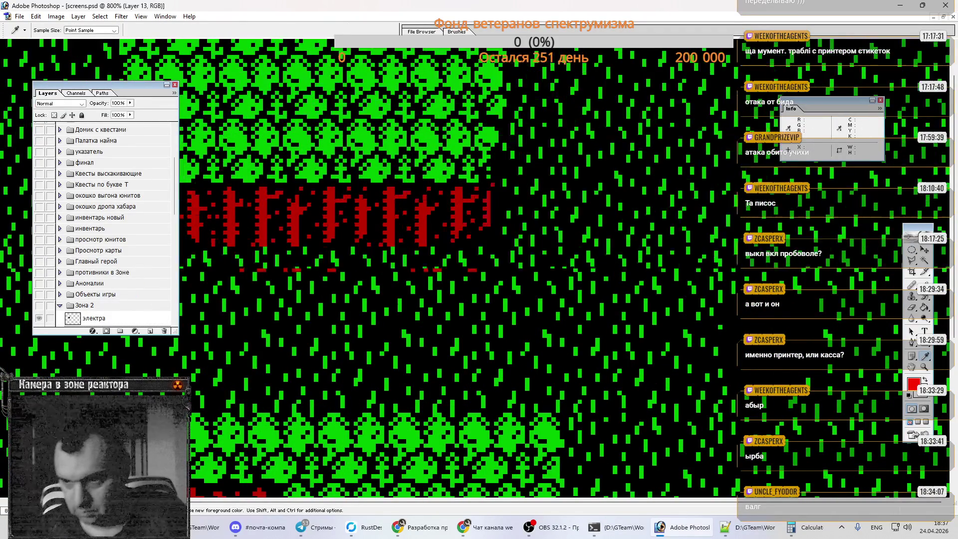
pyautogui.scroll(-6, 70, 253)
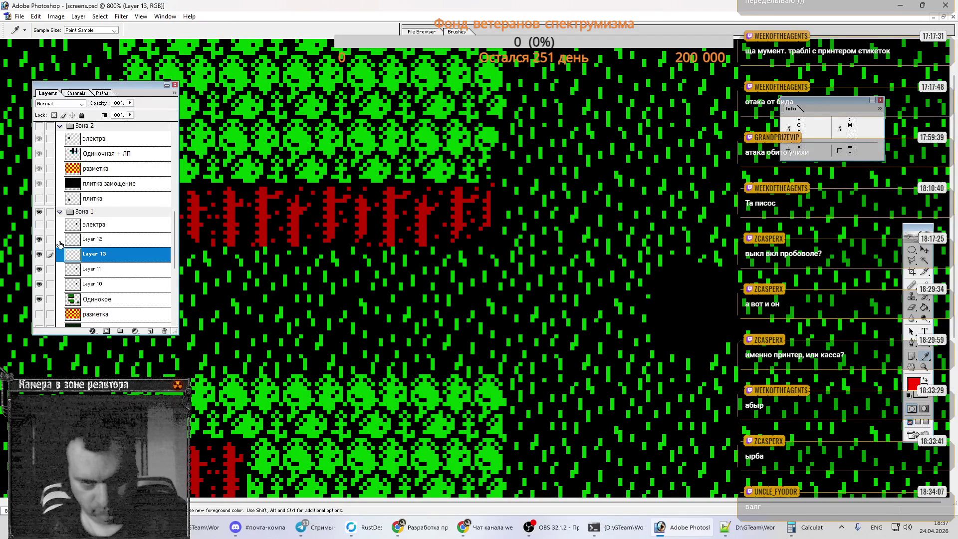
pyautogui.keyDown('ctrl'); pyautogui.click(95, 273); pyautogui.keyUp('ctrl')
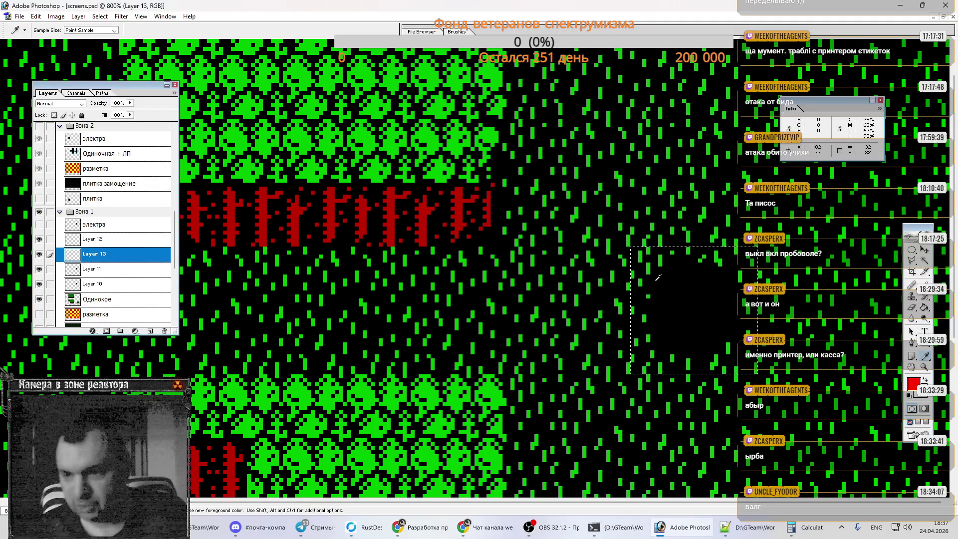
pyautogui.press('b')
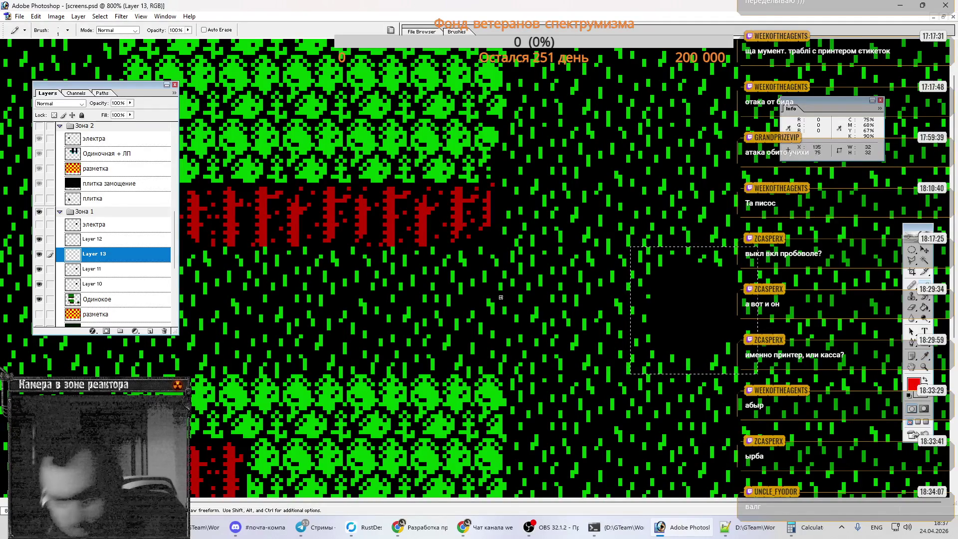
# Step: Make Layer 12 active and bring up the itch.io fire torch search results
pyautogui.click(121, 239)
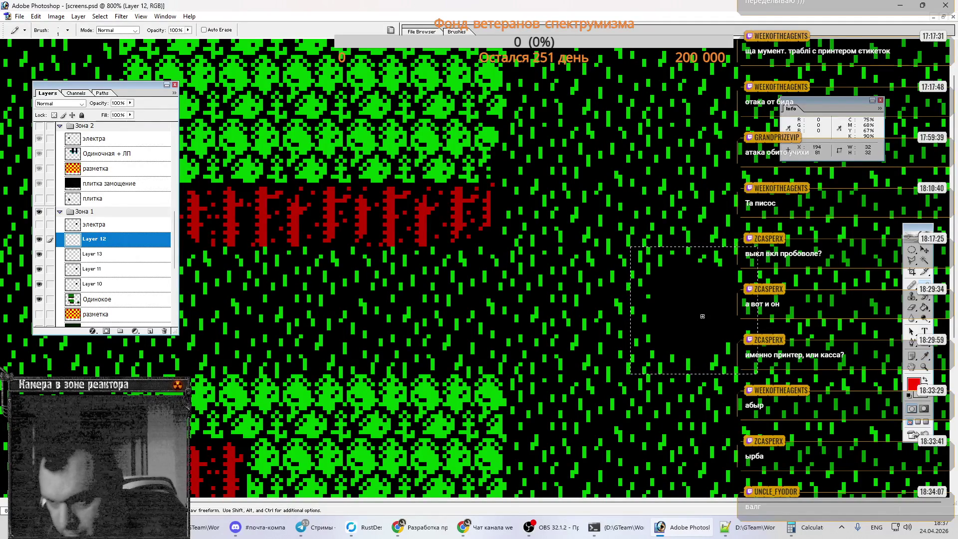
pyautogui.click(419, 528)
pyautogui.click(586, 10)
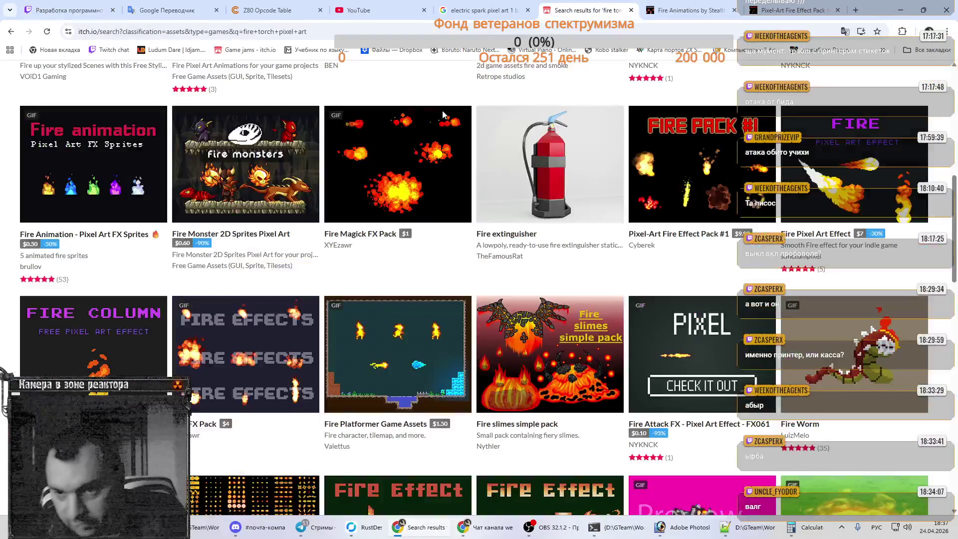
# Step: Search itch.io game assets for 'fire torch pixel art 1 bit'
pyautogui.scroll(-4, 129, 163)
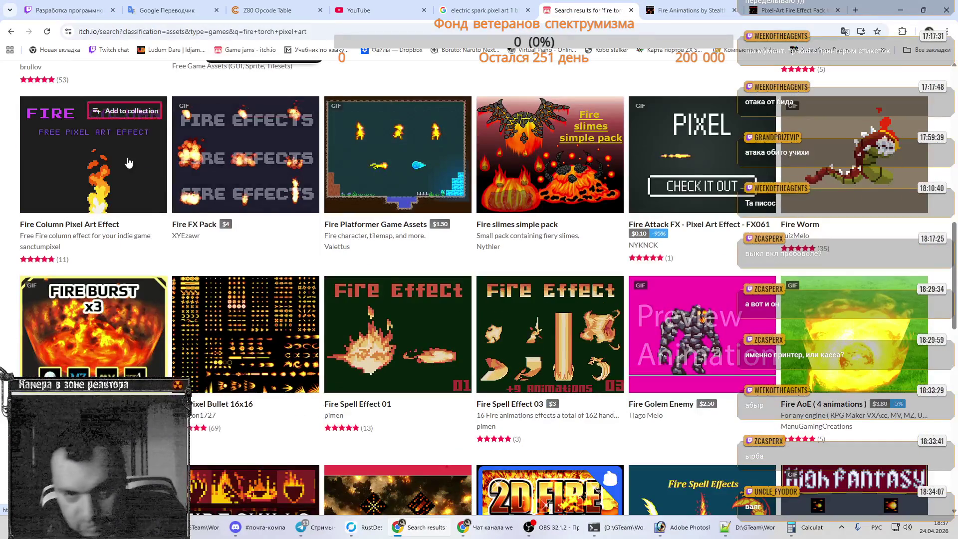
pyautogui.moveTo(127, 163)
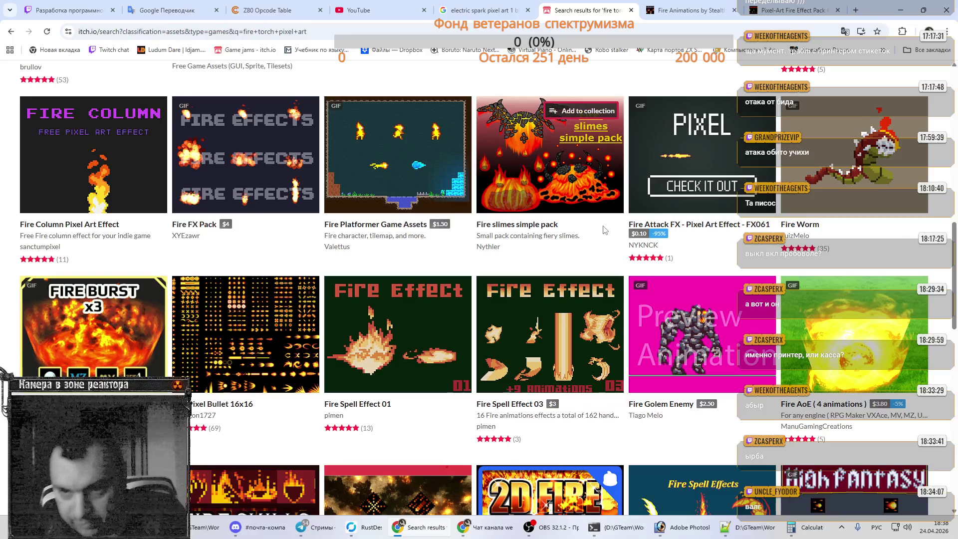
pyautogui.scroll(9, 368, 78)
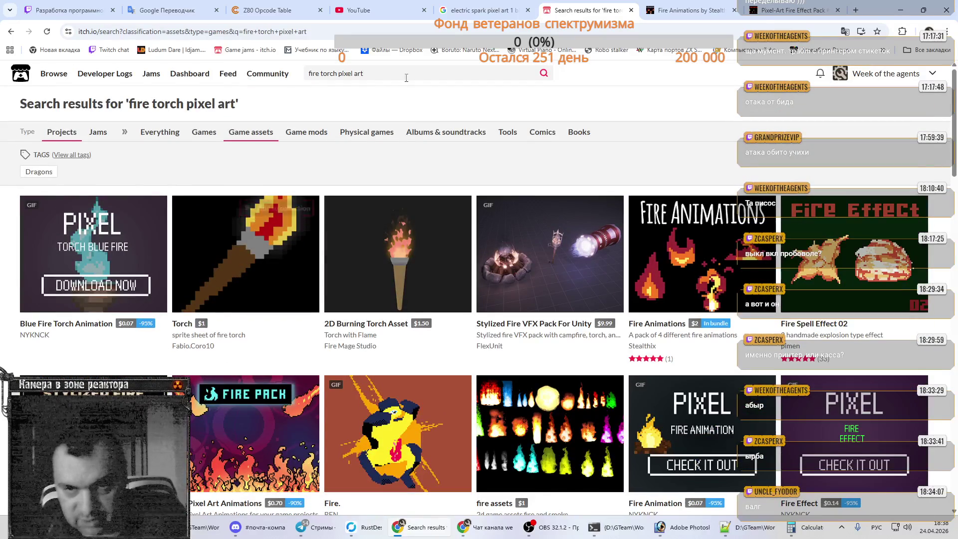
pyautogui.click(416, 77)
pyautogui.write('1 иш')
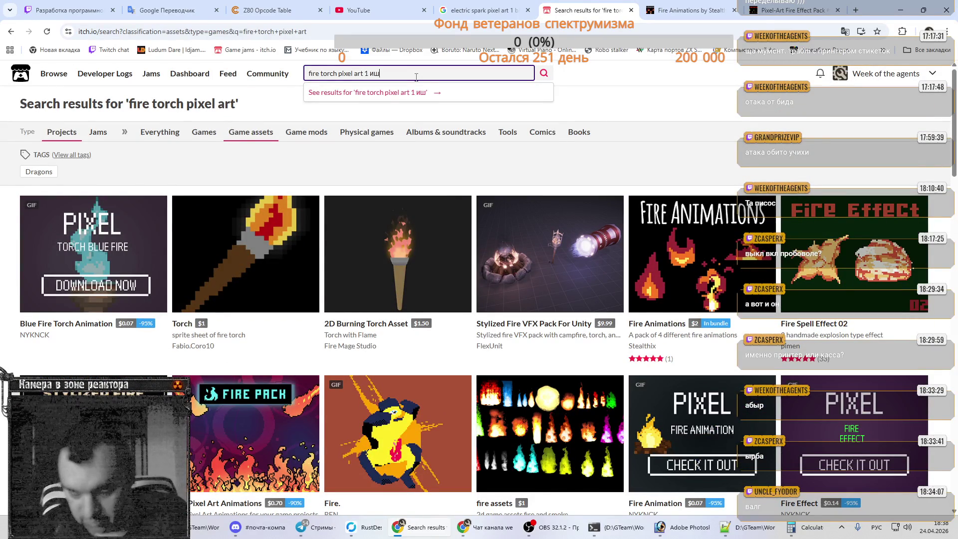
pyautogui.press('BackSpace')
pyautogui.press('BackSpace')
pyautogui.press('BackSpace')
pyautogui.hotkey('alt', 'shift')
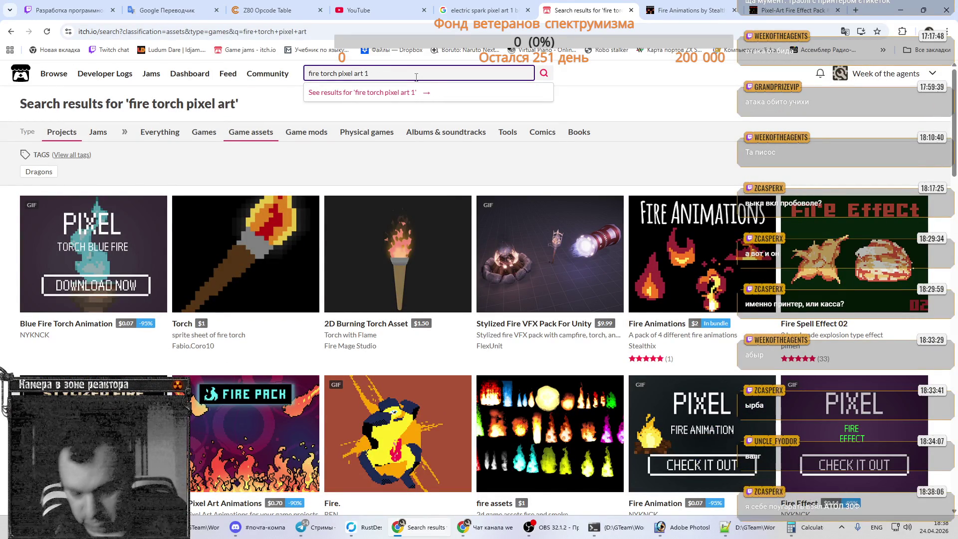
pyautogui.write('blt')
pyautogui.press('Return')
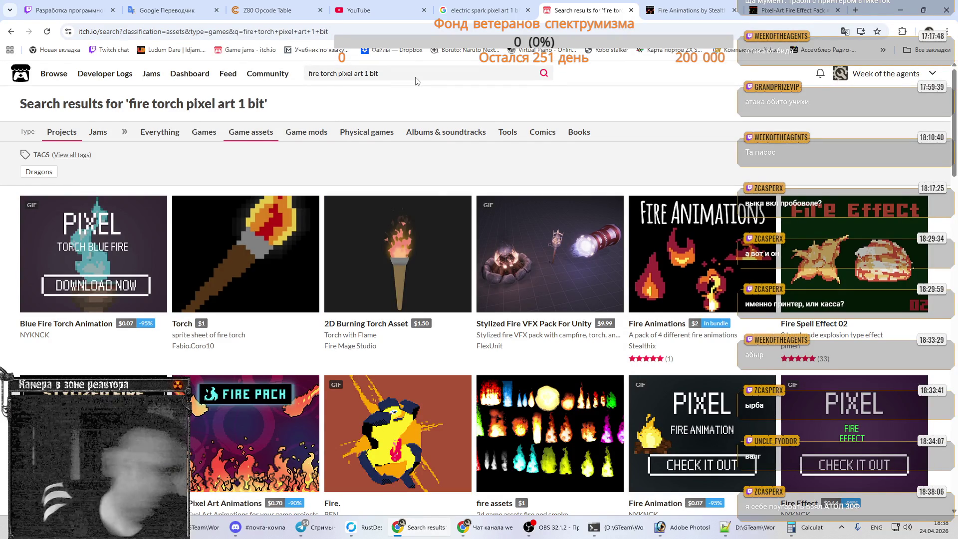
# Step: Scroll the results and open the Pixel-Art Fire Effect Pack #1 page
pyautogui.scroll(-5, 392, 170)
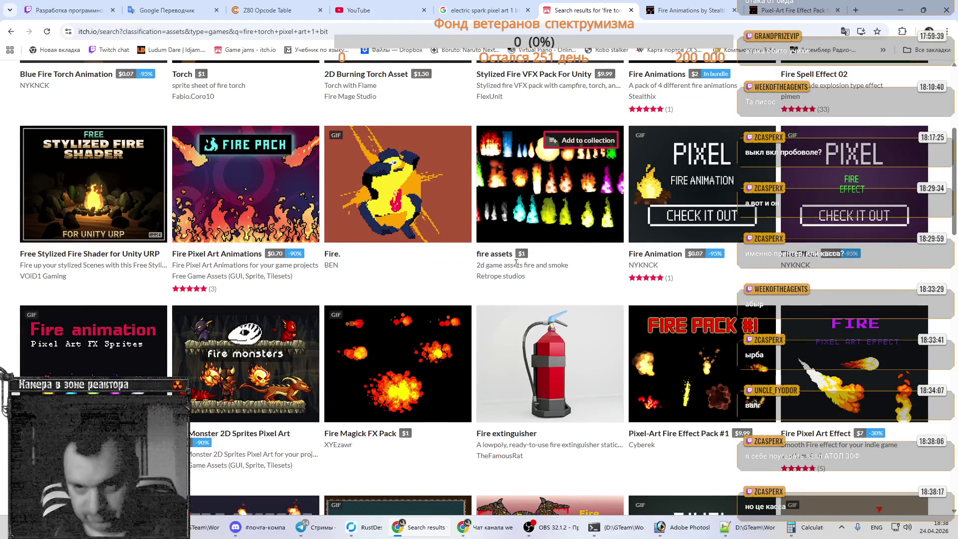
pyautogui.scroll(-3, 574, 269)
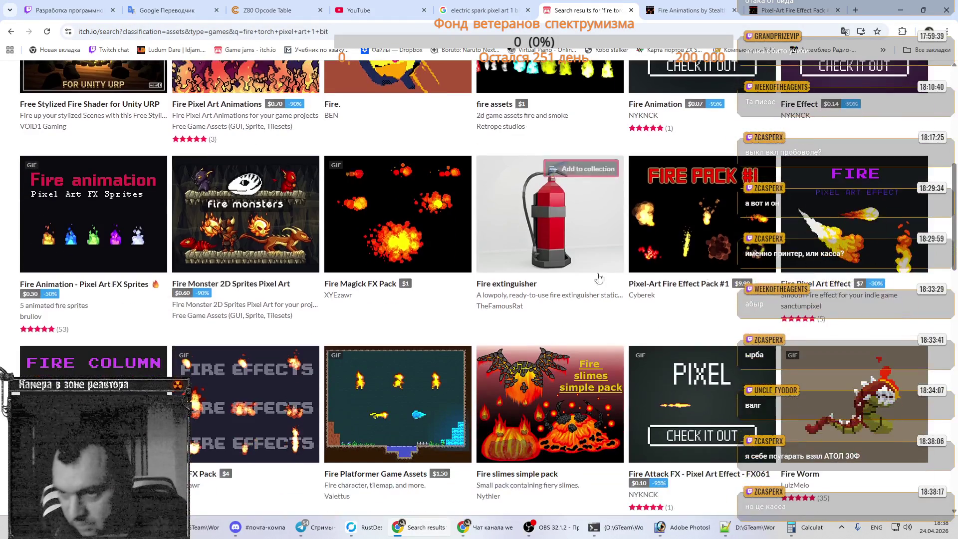
pyautogui.click(719, 249)
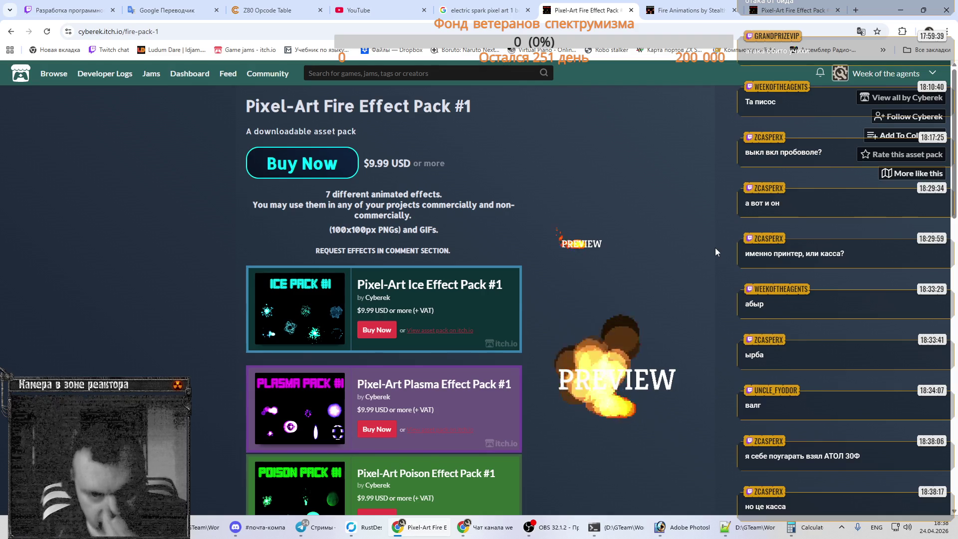
# Step: Scroll through the Fire Effect Pack #1 page, then return to the electric spark image results
pyautogui.scroll(-3, 715, 247)
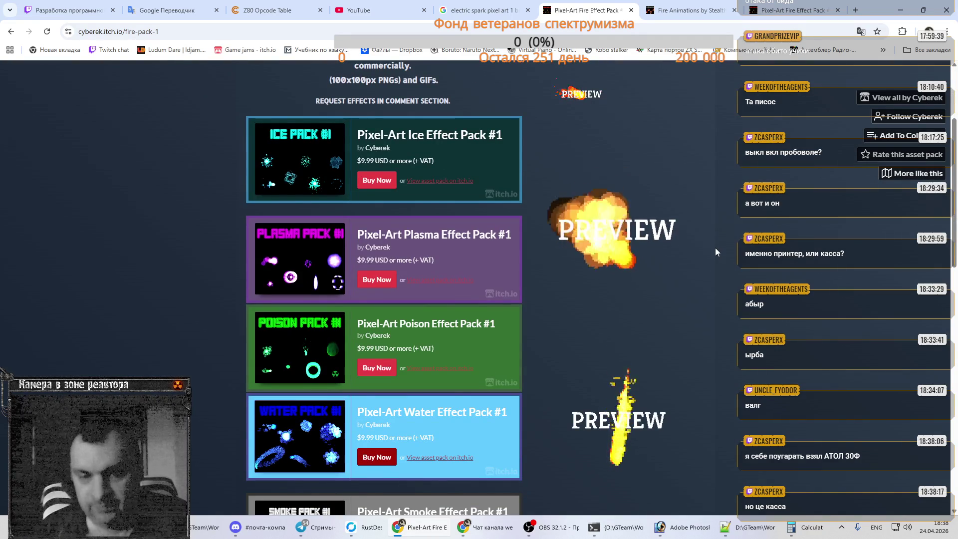
pyautogui.scroll(-4, 714, 247)
pyautogui.scroll(-3, 714, 247)
pyautogui.scroll(3, 714, 248)
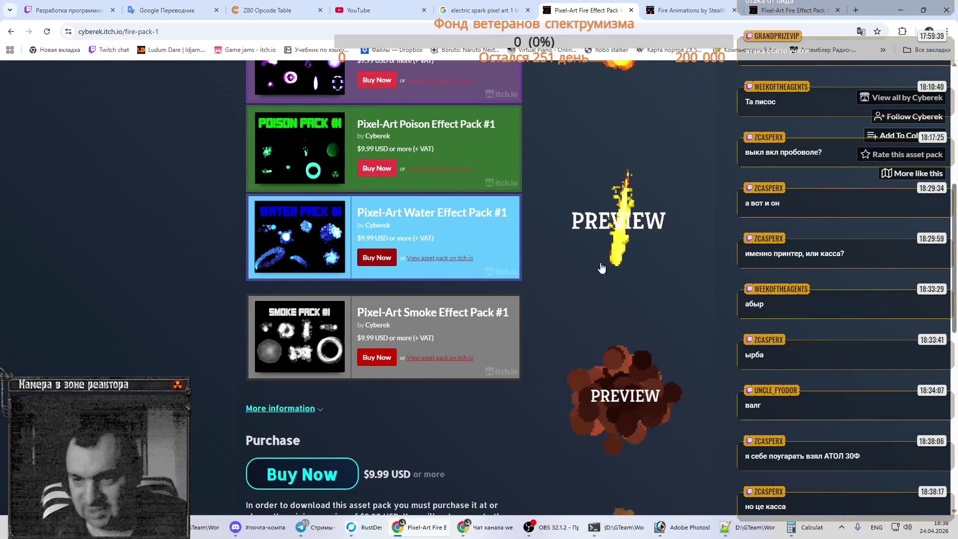
pyautogui.scroll(-3, 678, 243)
pyautogui.scroll(3, 678, 243)
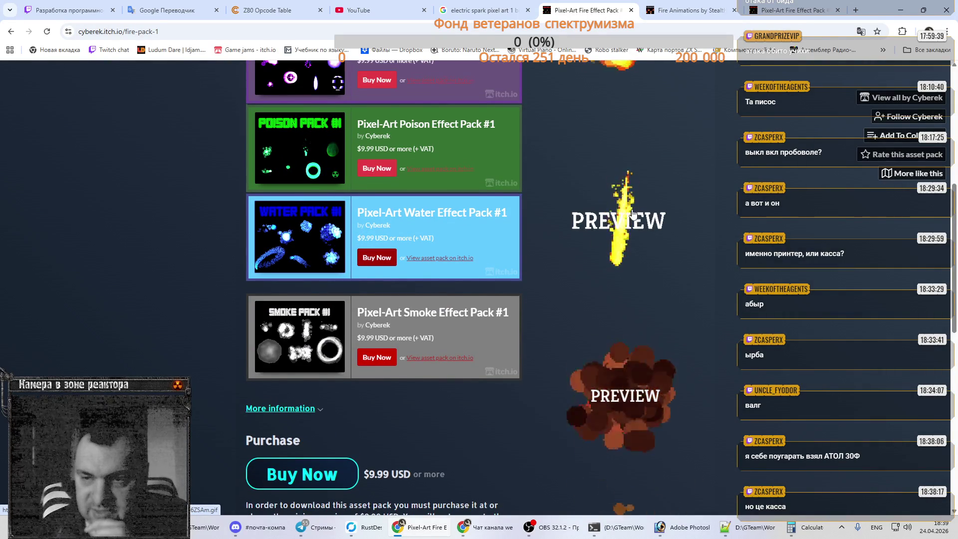
pyautogui.scroll(-3, 630, 234)
pyautogui.scroll(-3, 633, 214)
pyautogui.scroll(-5, 633, 213)
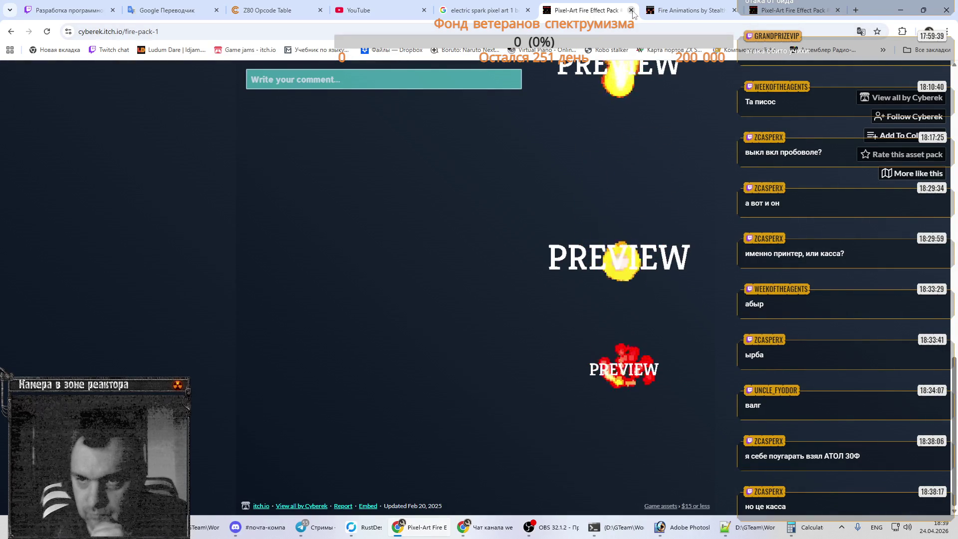
pyautogui.click(479, 10)
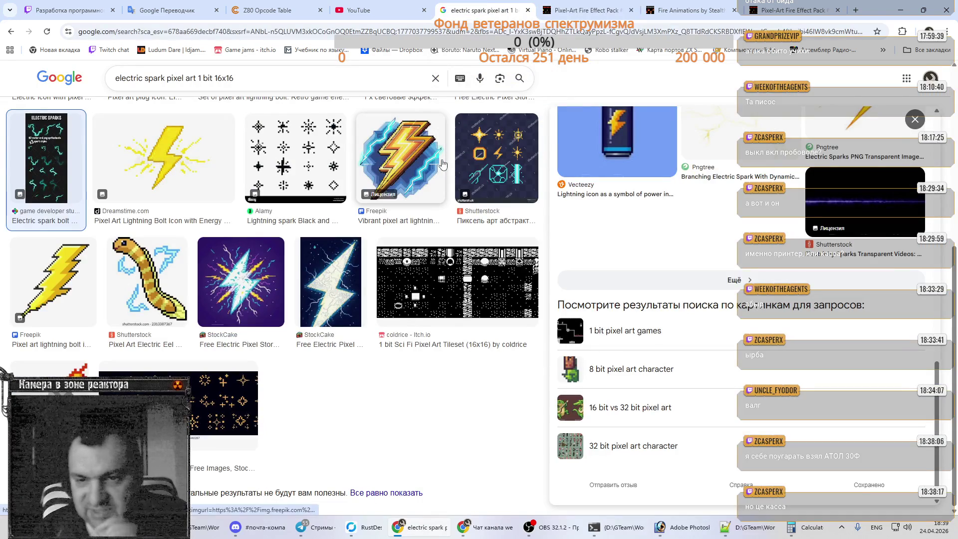
# Step: Enlarge the 1 bit Sci Fi Pixel Art Tileset (16x16) preview, then switch to Telegram
pyautogui.click(433, 294)
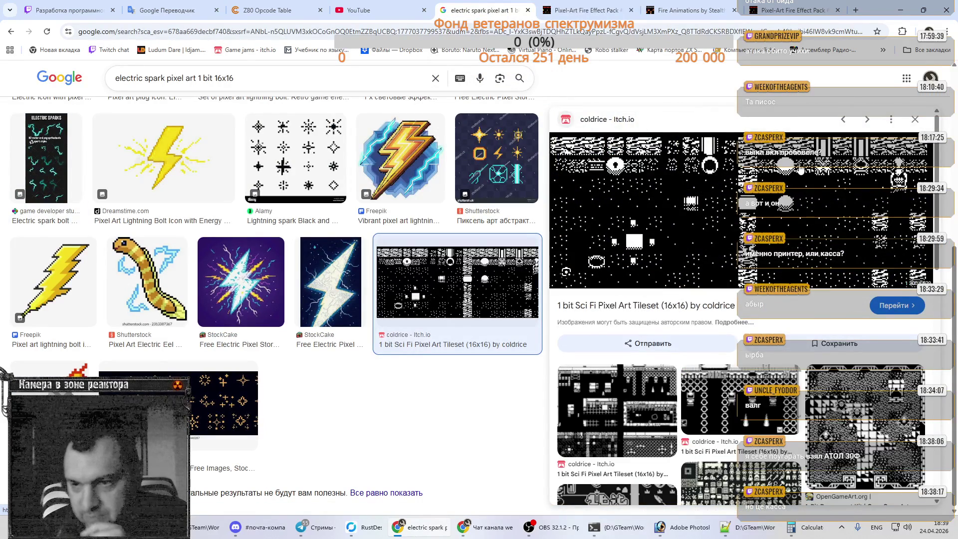
pyautogui.scroll(-4, 739, 299)
pyautogui.click(732, 215)
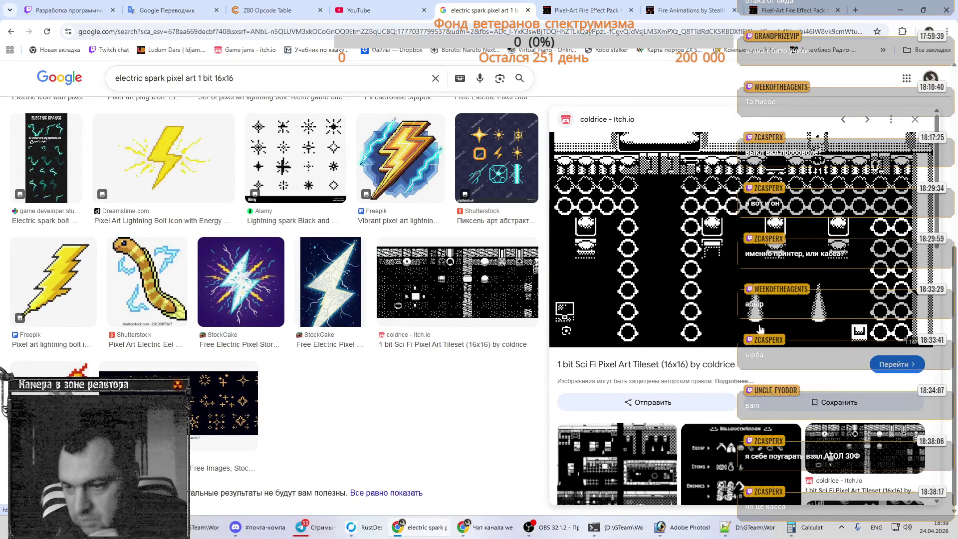
pyautogui.click(327, 520)
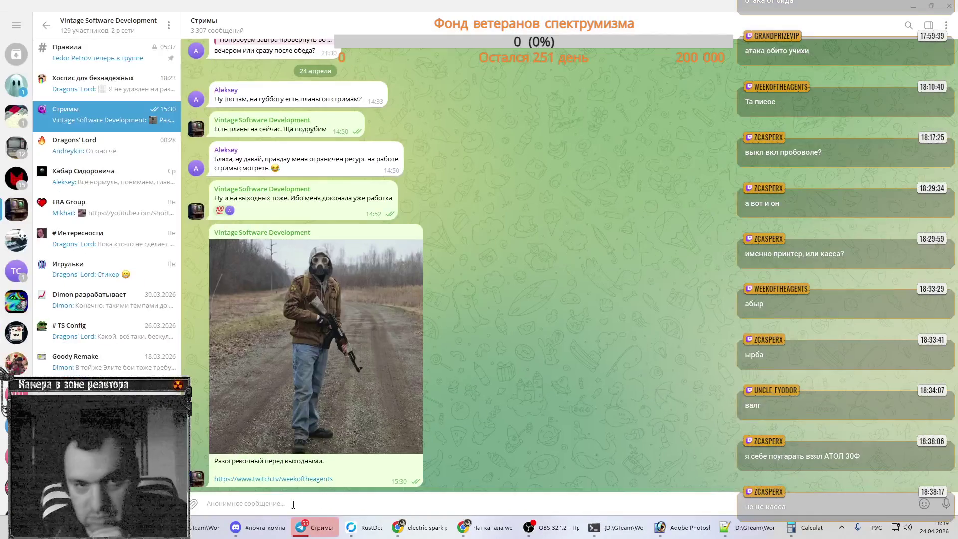
# Step: Open the direct chat and view its printer photo full size, then close it
pyautogui.click(16, 85)
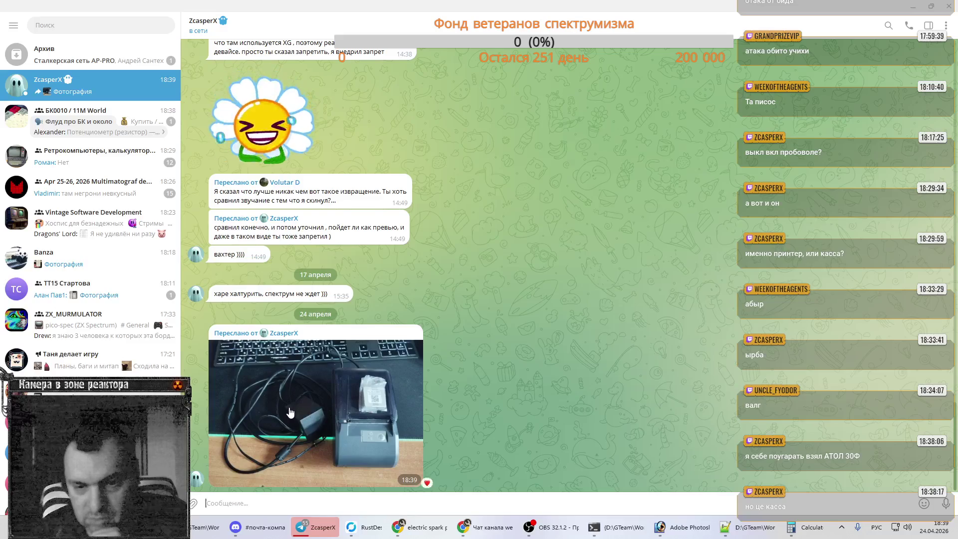
pyautogui.click(292, 412)
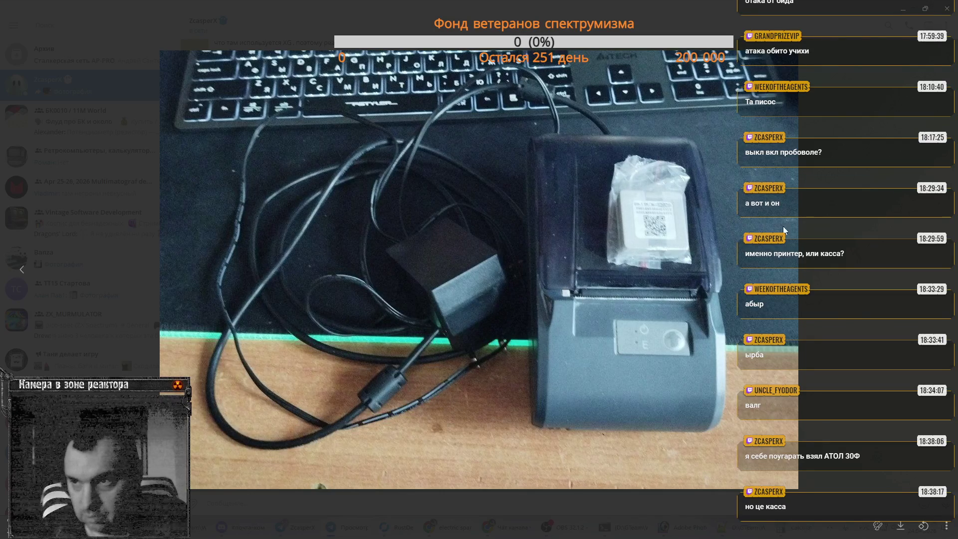
pyautogui.click(826, 222)
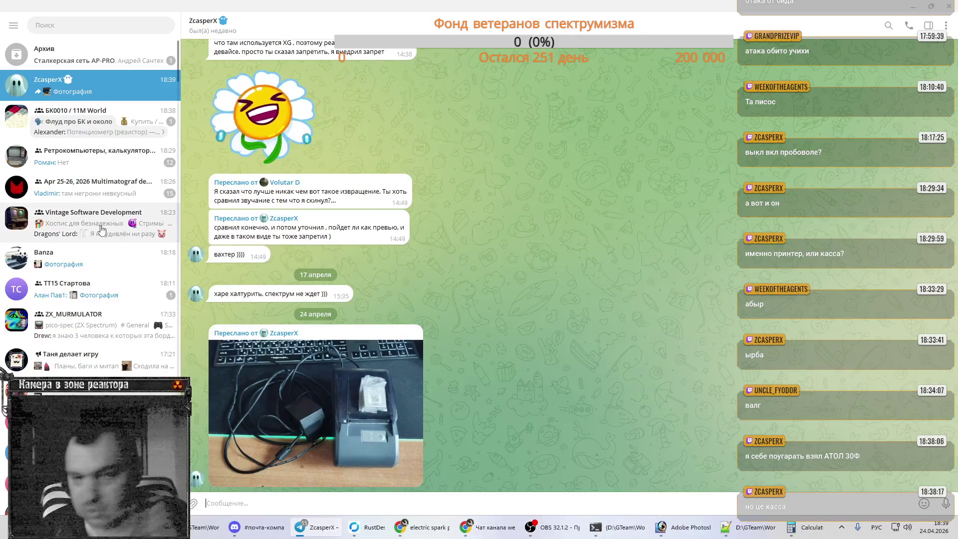
# Step: Open the group's Хоспис для безнадежных topic, minimize Telegram, and return to screens.psd
pyautogui.click(100, 227)
pyautogui.click(149, 93)
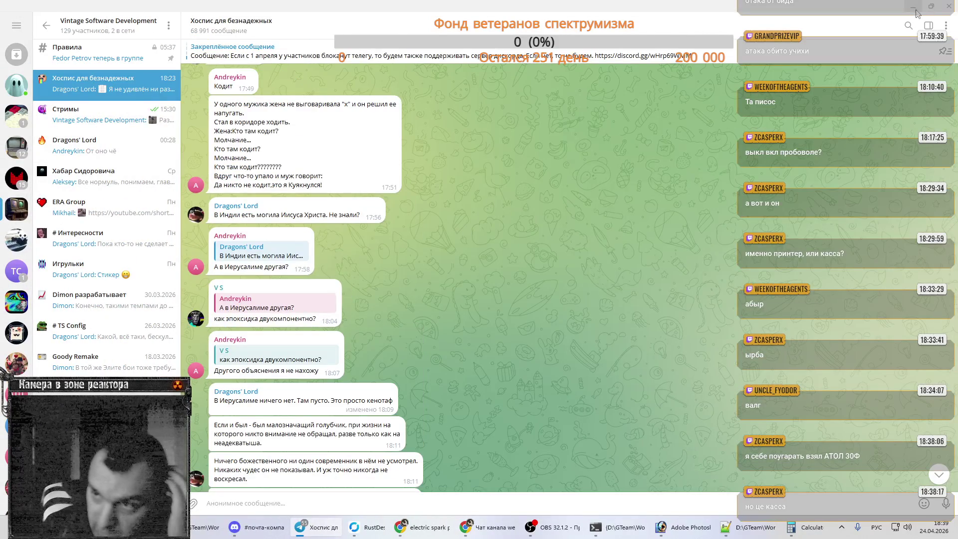
pyautogui.click(913, 6)
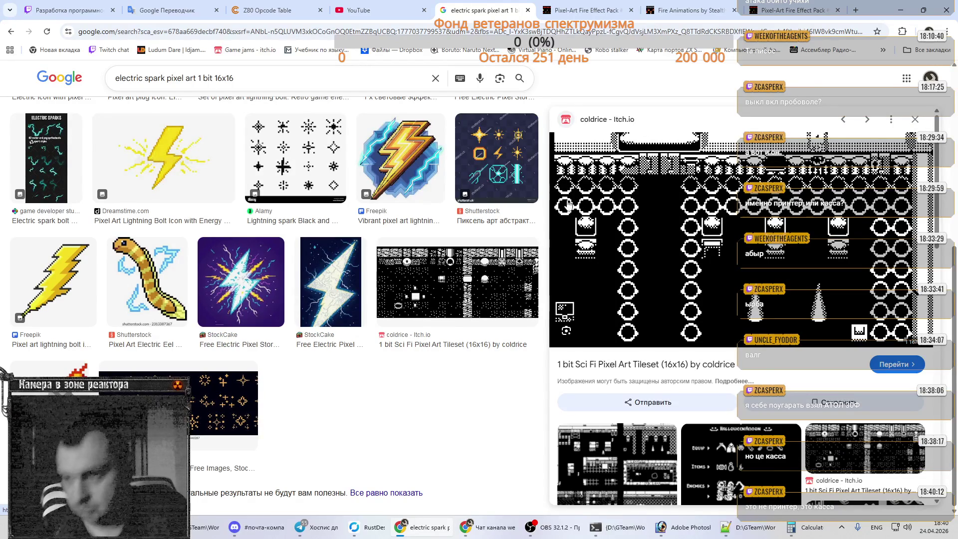
pyautogui.click(669, 527)
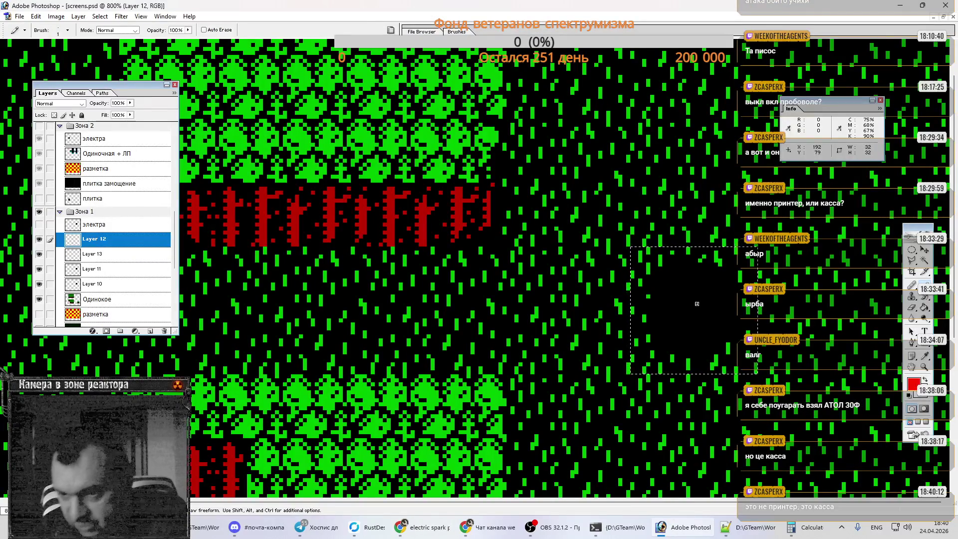
pyautogui.scroll(10, 68, 161)
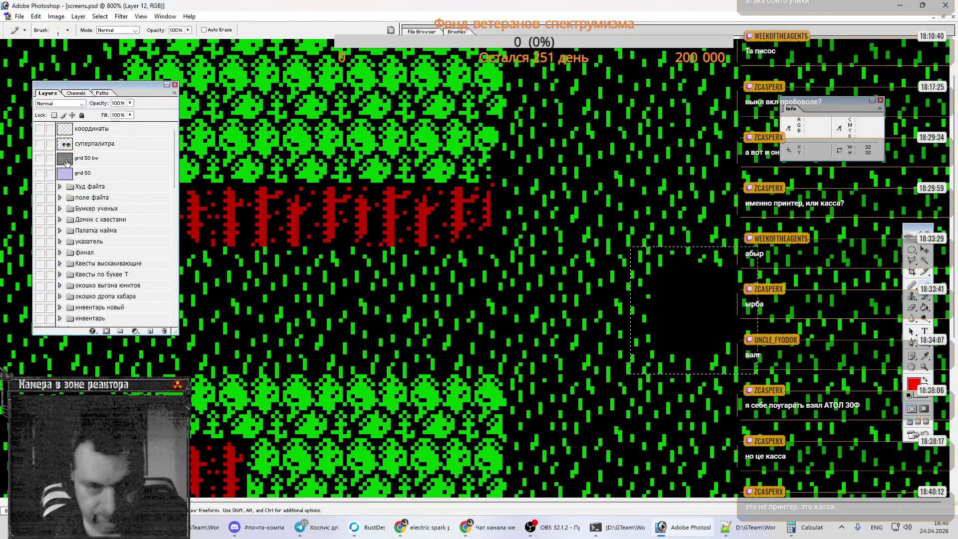
# Step: Show the grid 50 overlay and draw a red pixel with a vertical line below it
pyautogui.click(39, 173)
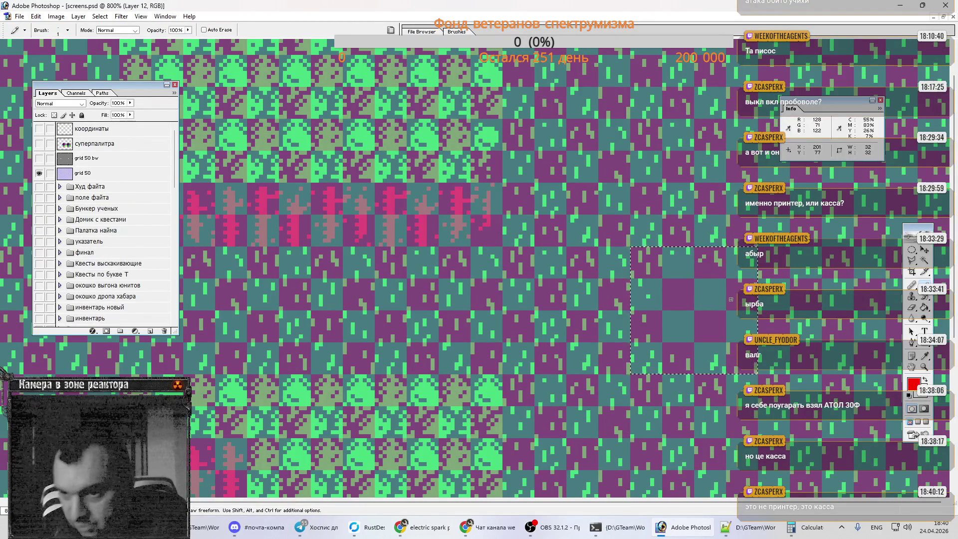
pyautogui.click(692, 288)
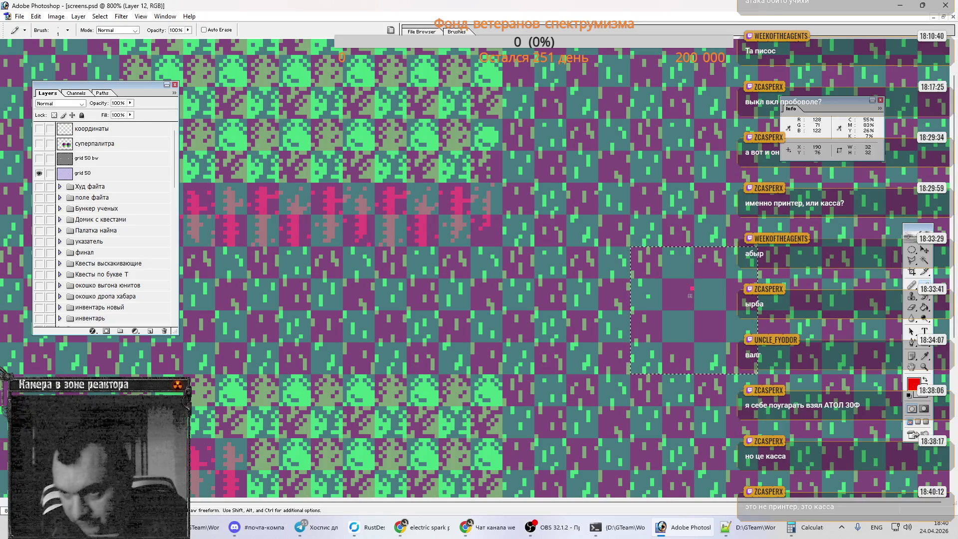
pyautogui.keyDown('shift'); pyautogui.click(685, 334); pyautogui.keyUp('shift')
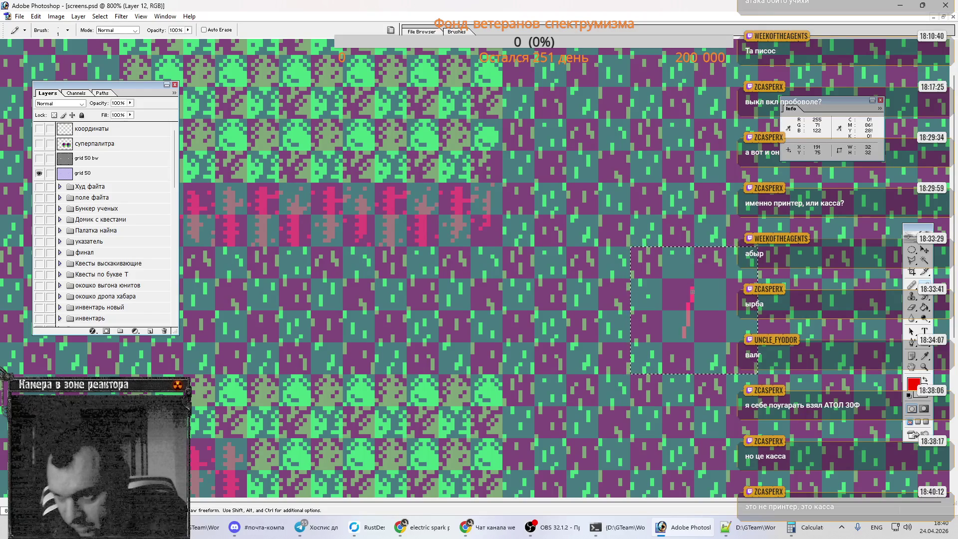
pyautogui.press('shift')
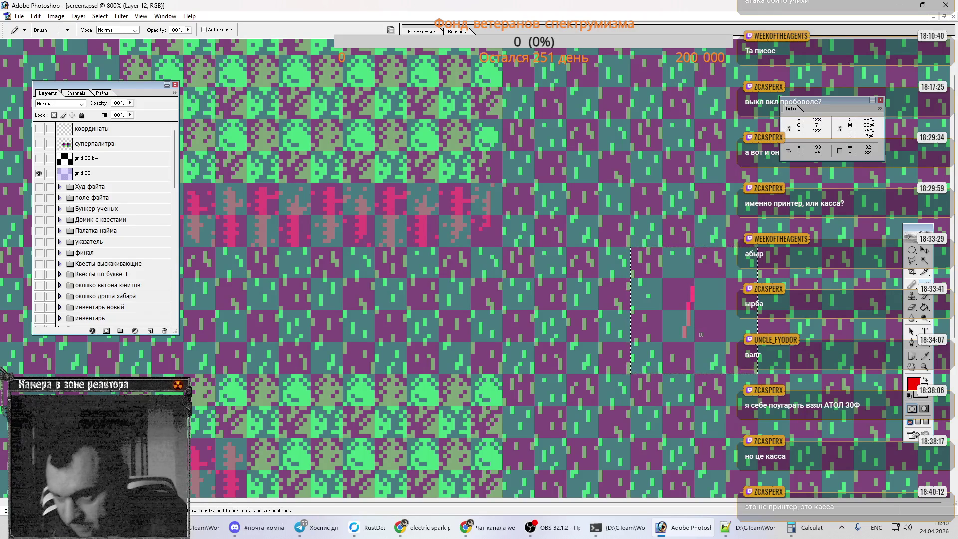
pyautogui.keyDown('shift'); pyautogui.click(701, 335); pyautogui.keyUp('shift')
pyautogui.hotkey('ctrl', 'z')
# Step: Add pink strokes and recolour pixels in the flame sprite, then switch to the spark image search
pyautogui.moveTo(696, 304); pyautogui.dragTo(697, 320)
pyautogui.hotkey('ctrl', 'z')
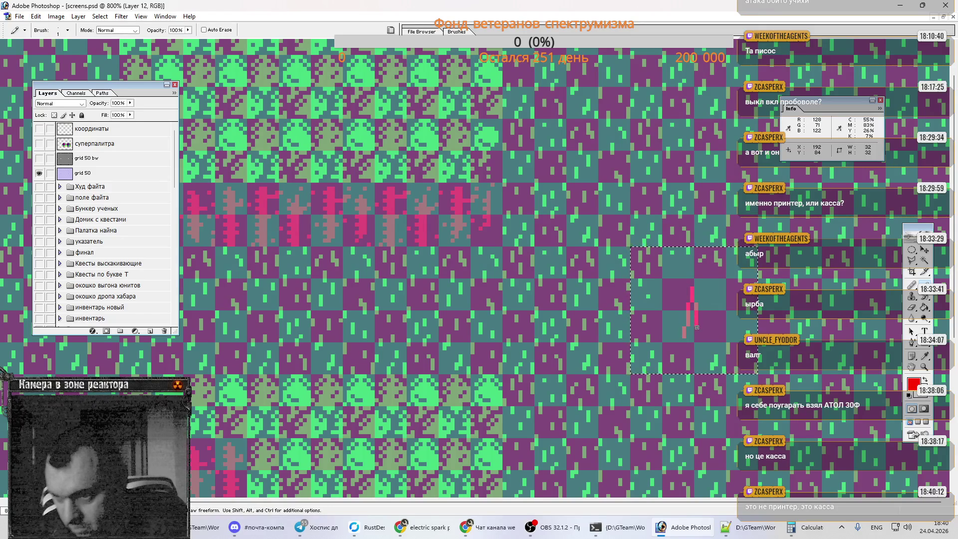
pyautogui.moveTo(698, 328); pyautogui.dragTo(700, 339)
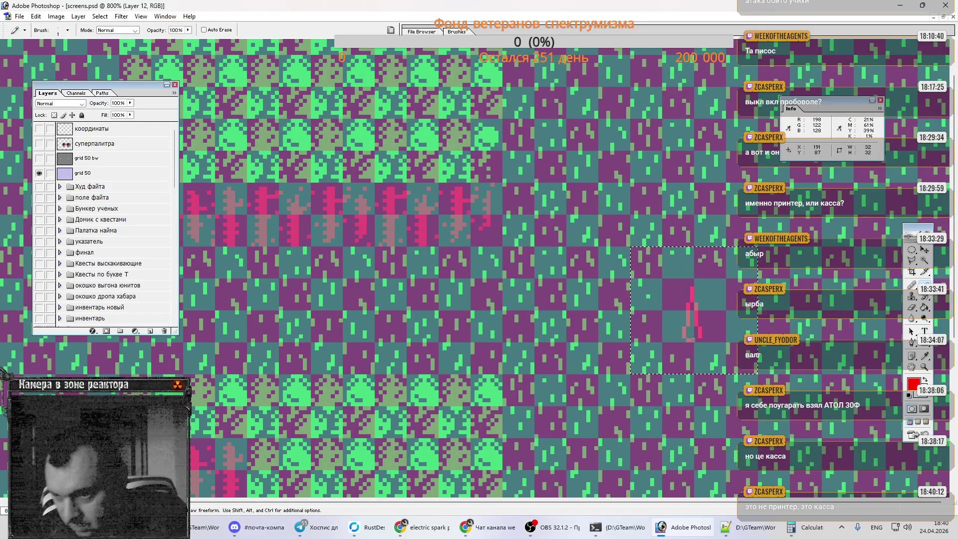
pyautogui.moveTo(693, 306); pyautogui.dragTo(693, 332)
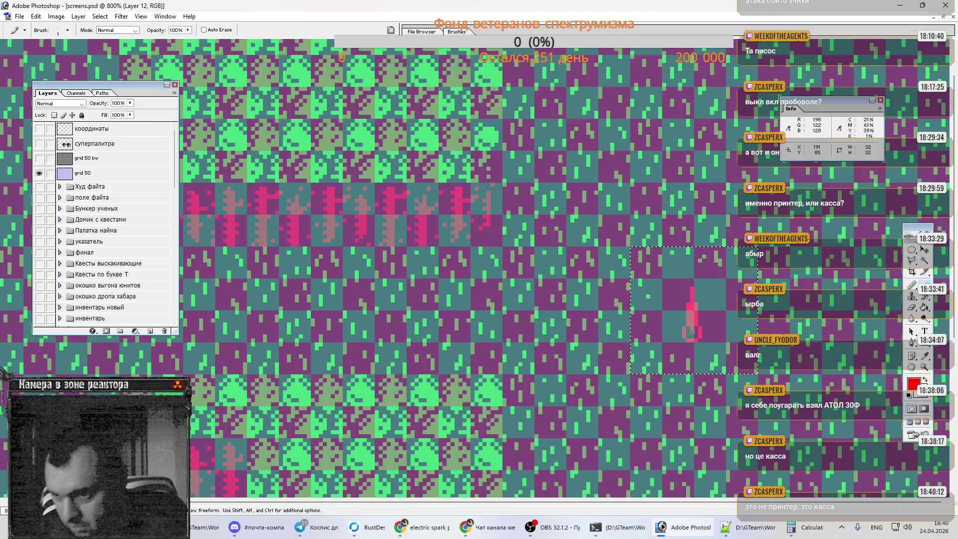
pyautogui.click(687, 327)
pyautogui.hotkey('alt', 'Tab')
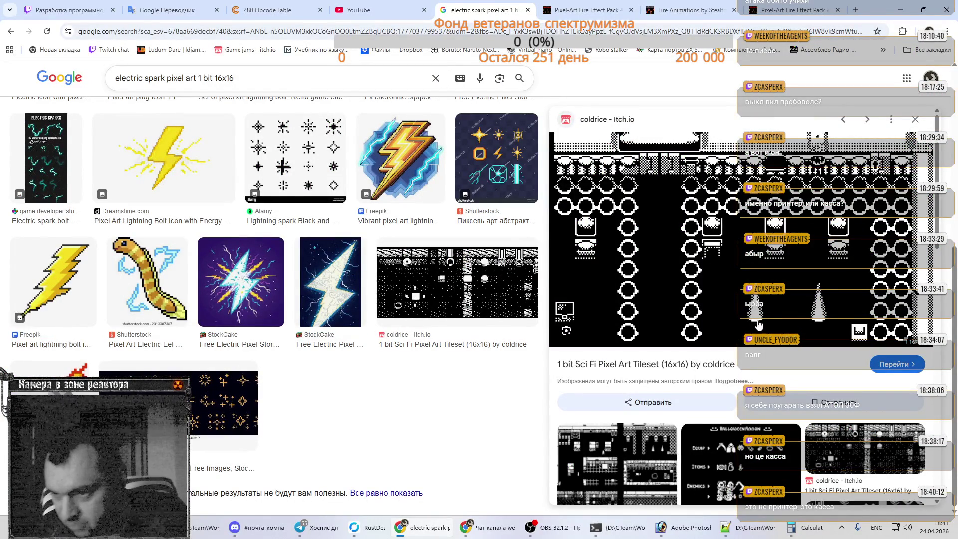
# Step: Deselect, try nudging the pink flame sprite, undo it away, then return to the spark search
pyautogui.hotkey('alt', 'Tab')
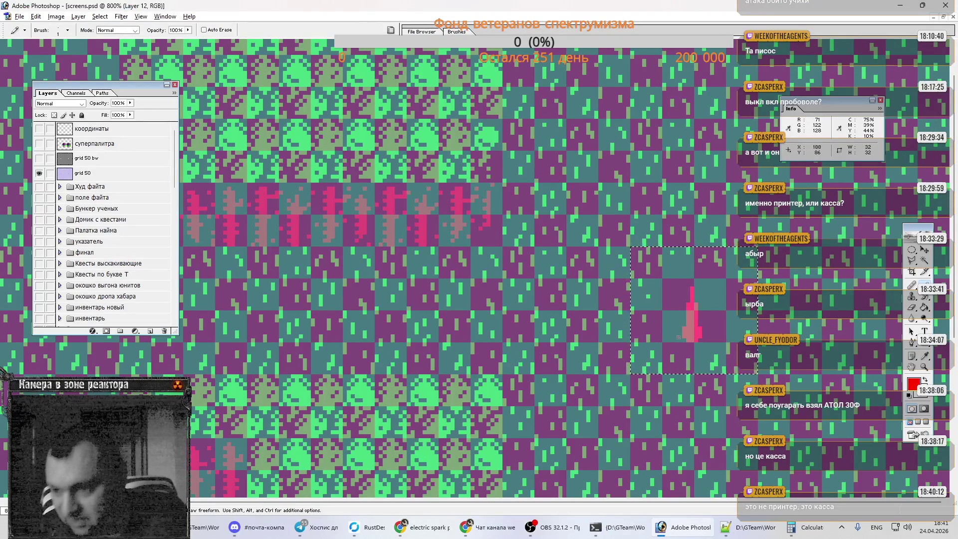
pyautogui.hotkey('ctrl', 'd')
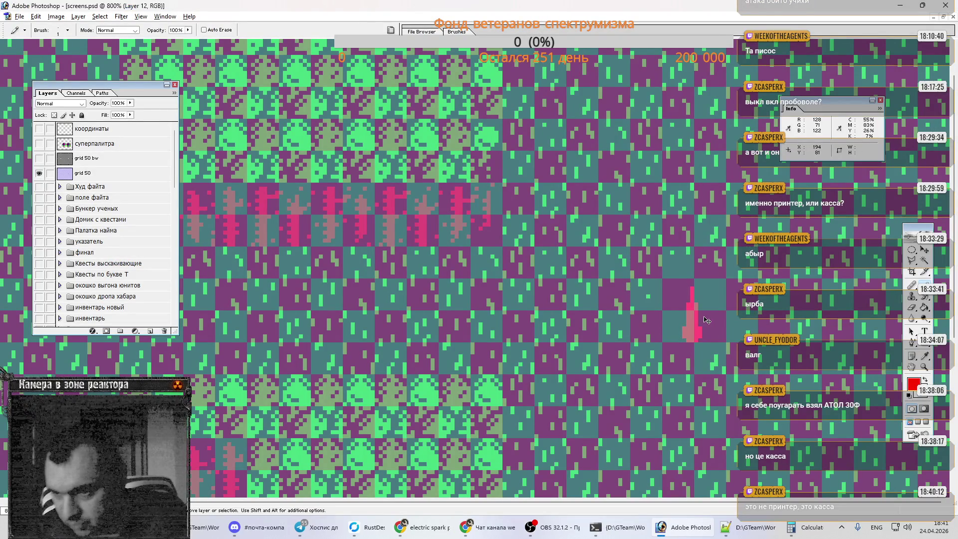
pyautogui.press('Up')
pyautogui.press('Right')
pyautogui.hotkey('ctrl', 'z')
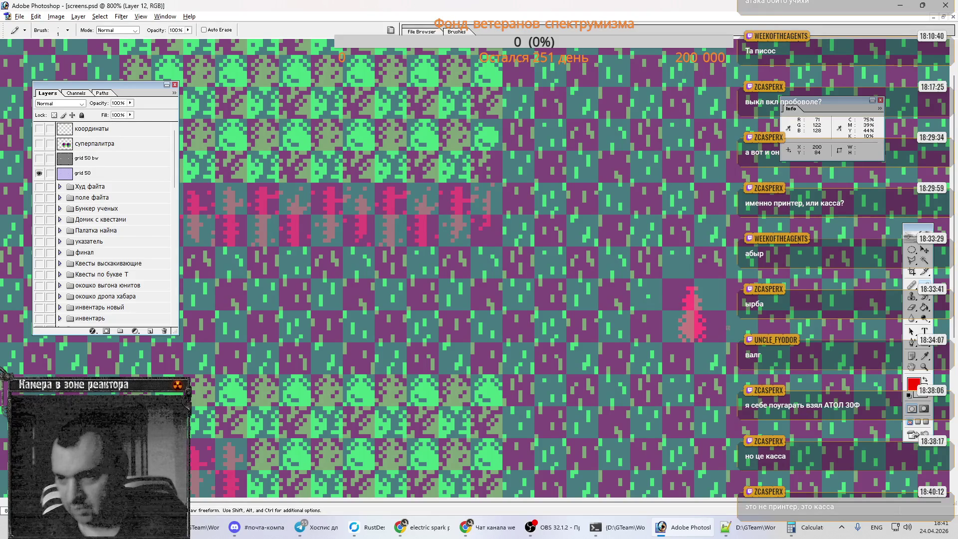
pyautogui.hotkey('ctrl', 'z')
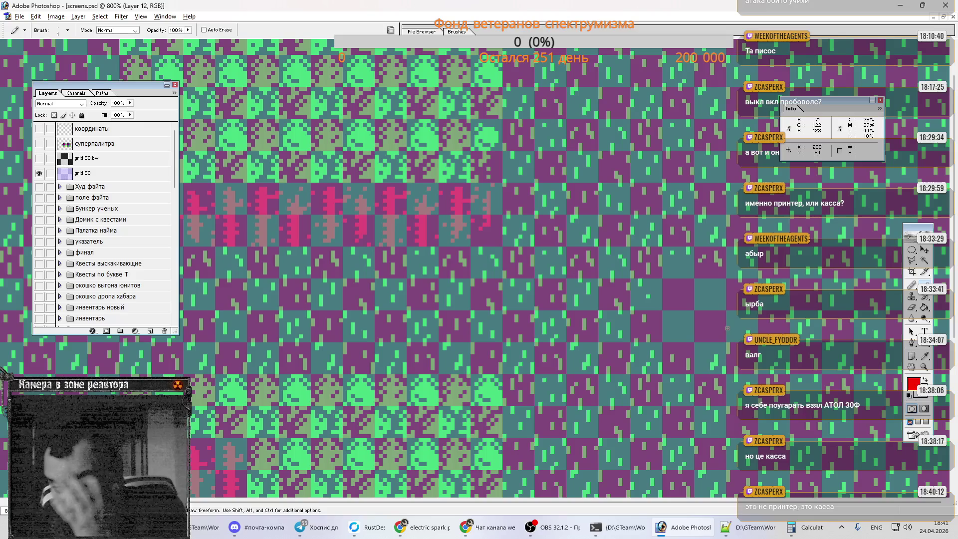
pyautogui.hotkey('alt', 'Tab')
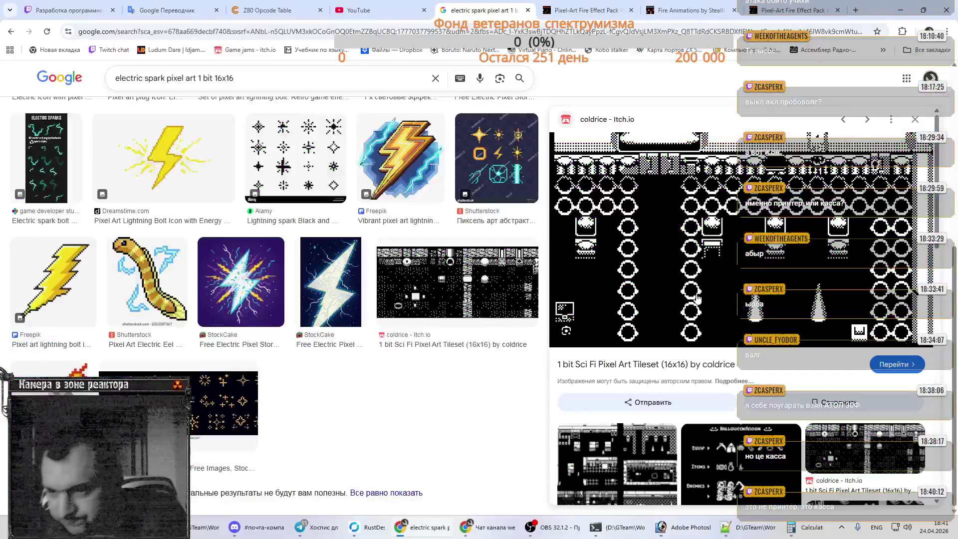
# Step: Copy the Reddit 1-bit tileset image via Копировать картинку and return to Photoshop
pyautogui.scroll(-5, 708, 309)
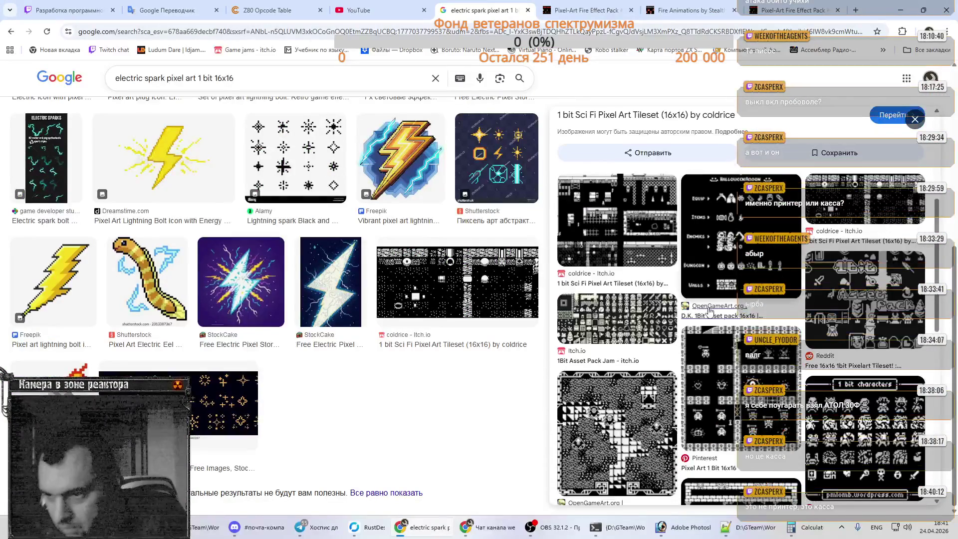
pyautogui.scroll(-3, 708, 312)
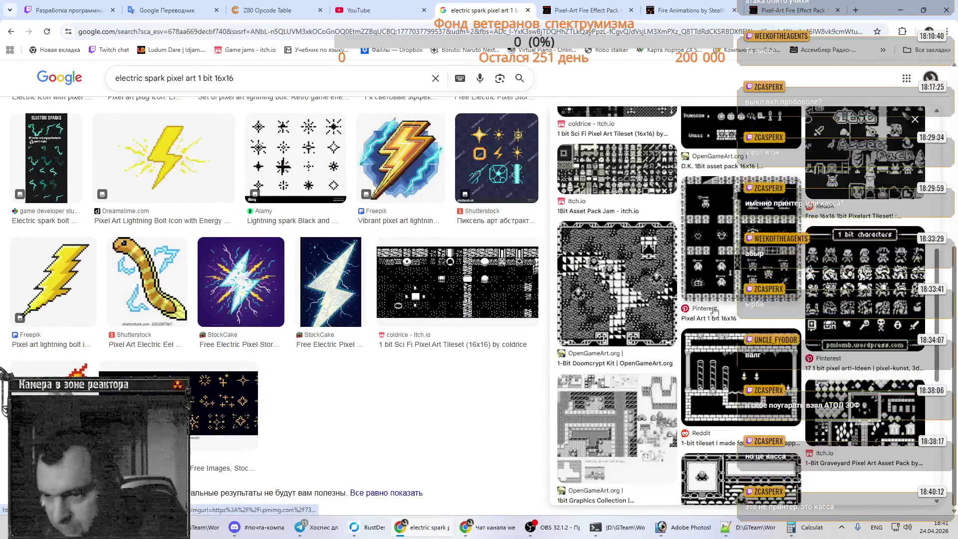
pyautogui.click(715, 383)
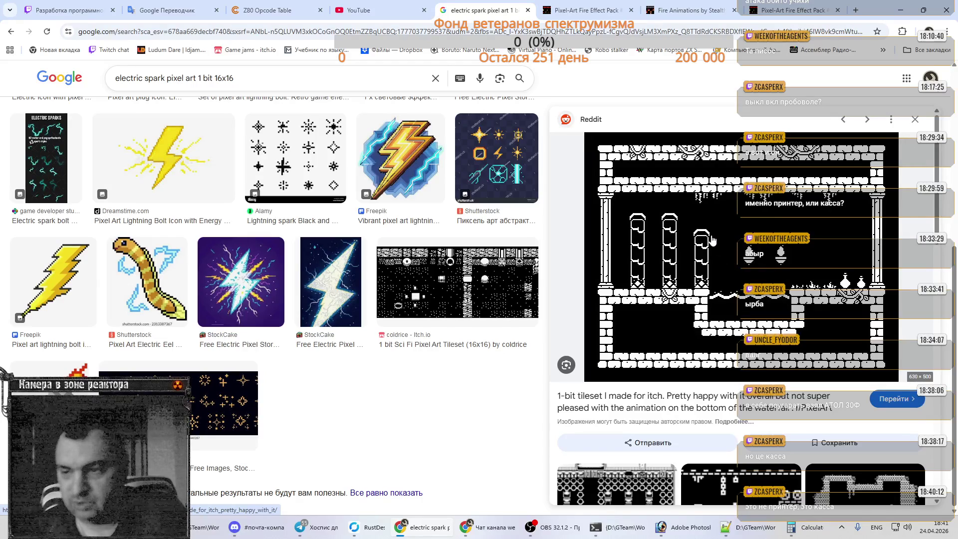
pyautogui.rightClick(723, 256)
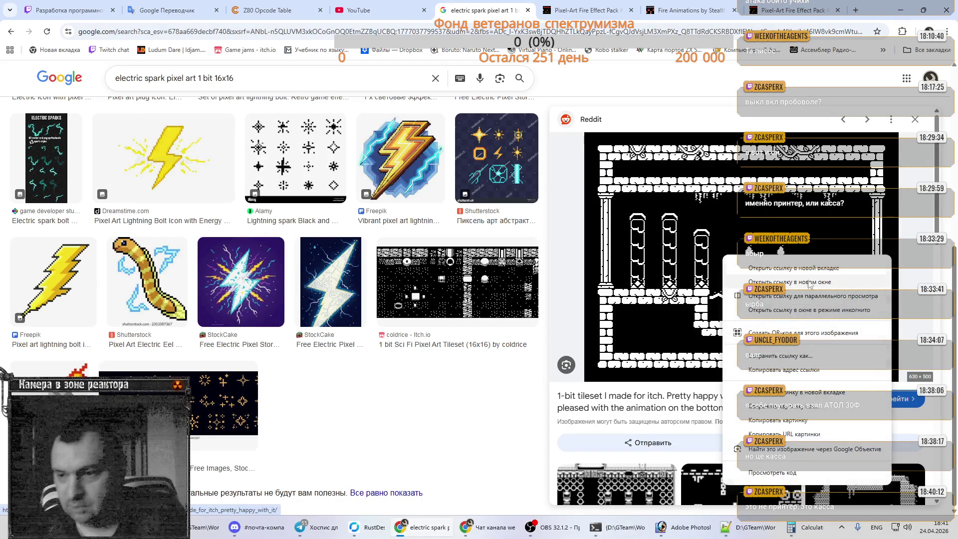
pyautogui.click(766, 421)
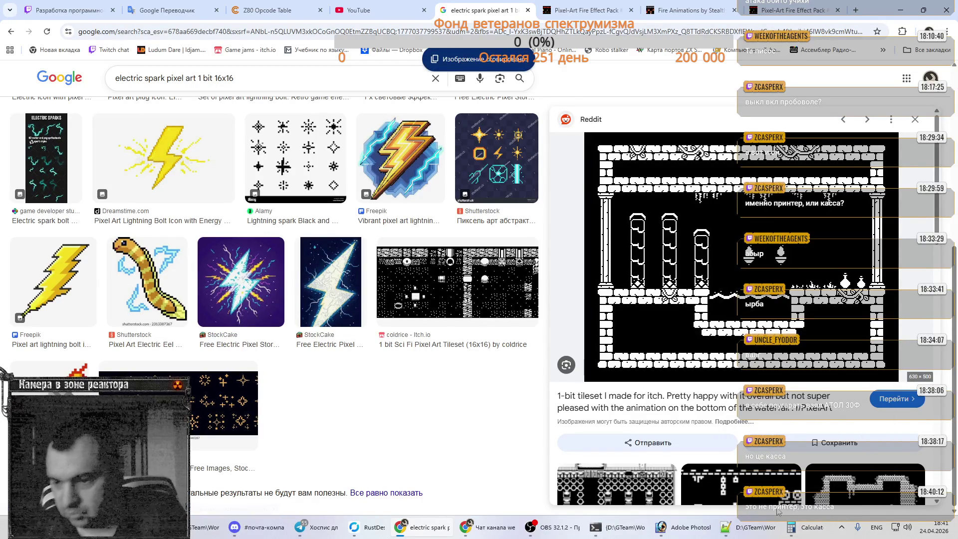
pyautogui.click(686, 527)
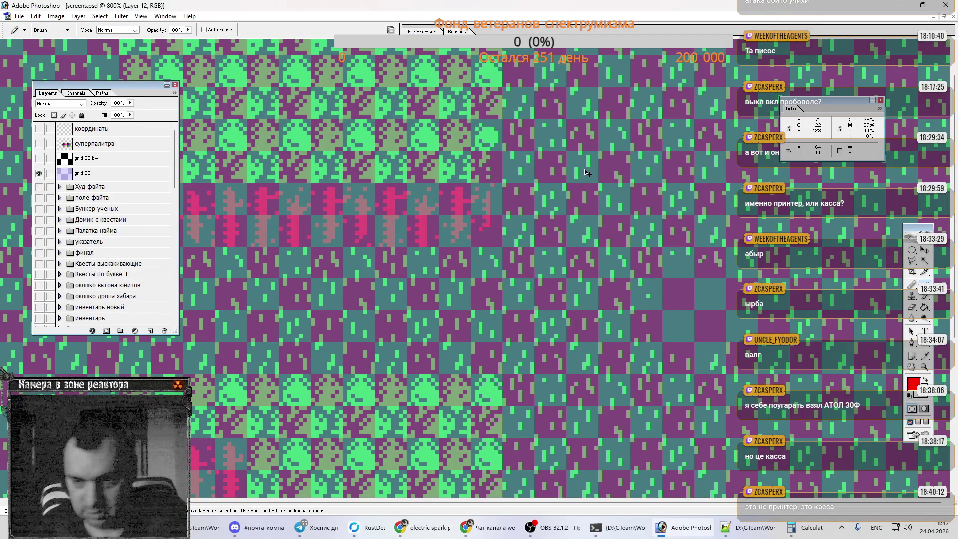
# Step: Paste the copied tileset into a new clipboard-sized document and maximize its window
pyautogui.hotkey('ctrl', 'n')
pyautogui.press('Return')
pyautogui.hotkey('ctrl', 'v')
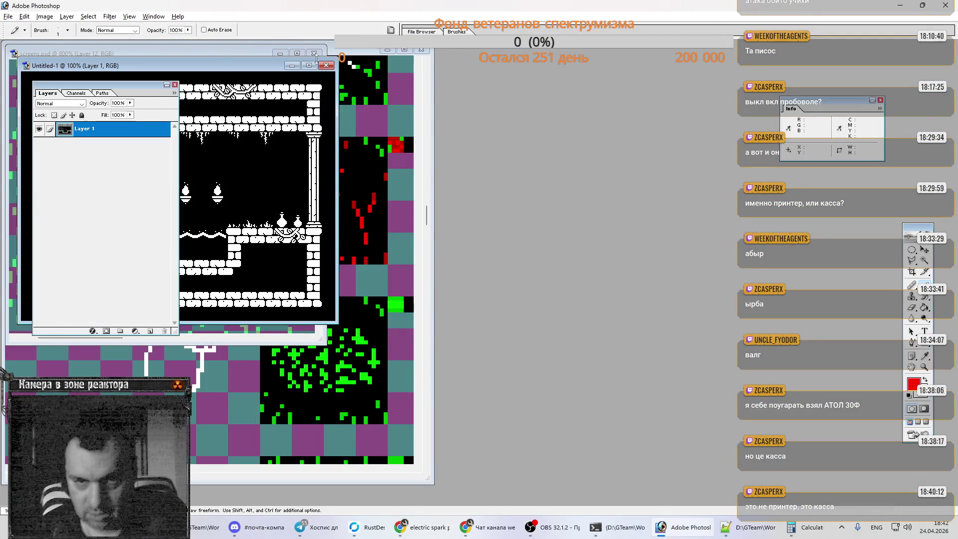
pyautogui.click(309, 65)
# Step: Select a rectangle around the left flame, copy it, and switch back to screens.psd
pyautogui.press('m')
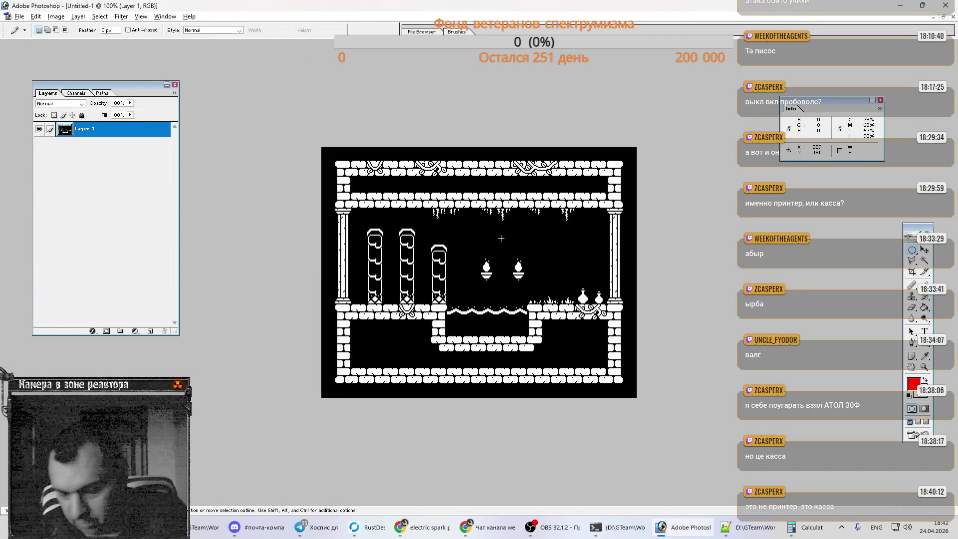
pyautogui.moveTo(475, 253); pyautogui.dragTo(496, 268)
pyautogui.hotkey('ctrl', 'd')
pyautogui.moveTo(914, 253); pyautogui.dragTo(903, 249)
pyautogui.moveTo(476, 256); pyautogui.dragTo(499, 272)
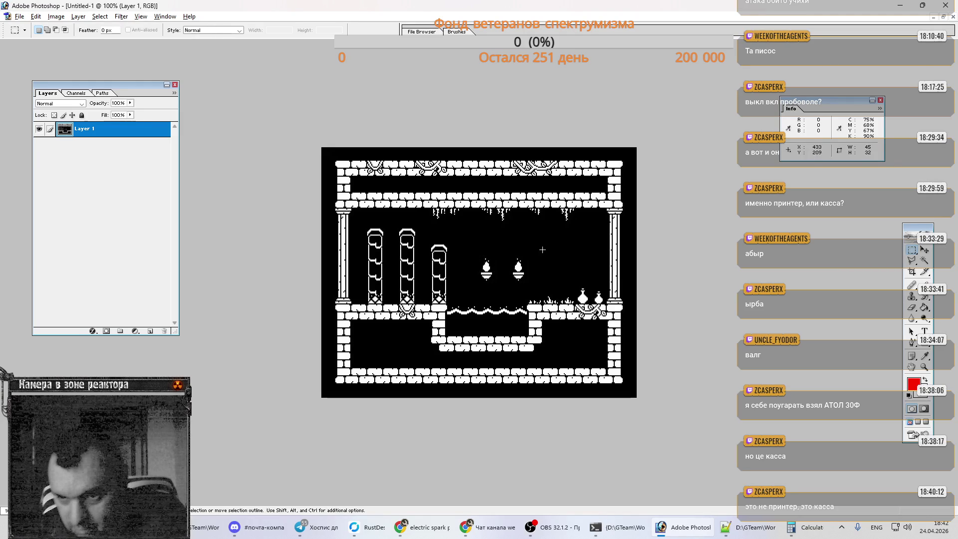
pyautogui.hotkey('ctrl', 'Tab')
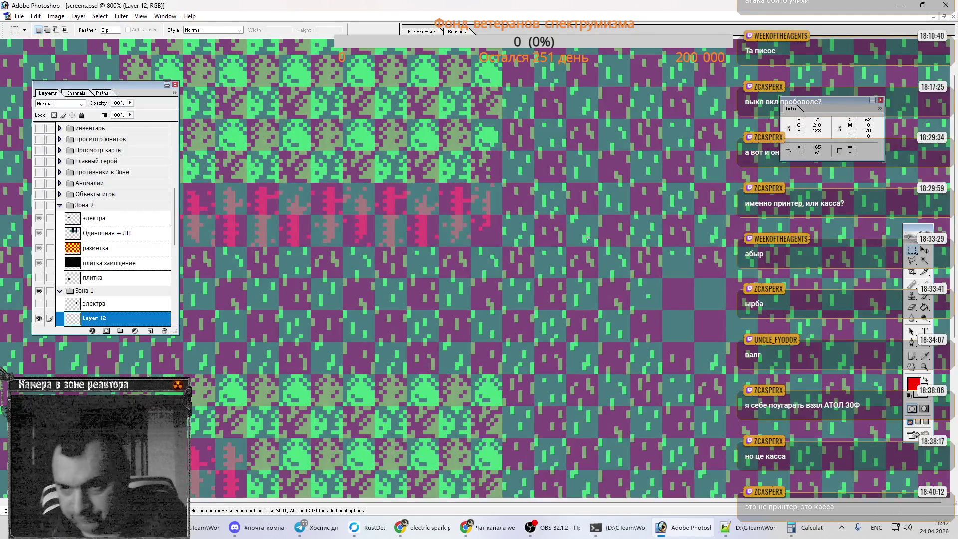
# Step: Paste the flame onto the map, delete its flat background, move it right and apply a hue/saturation adjustment
pyautogui.hotkey('ctrl', 'v')
pyautogui.press('w')
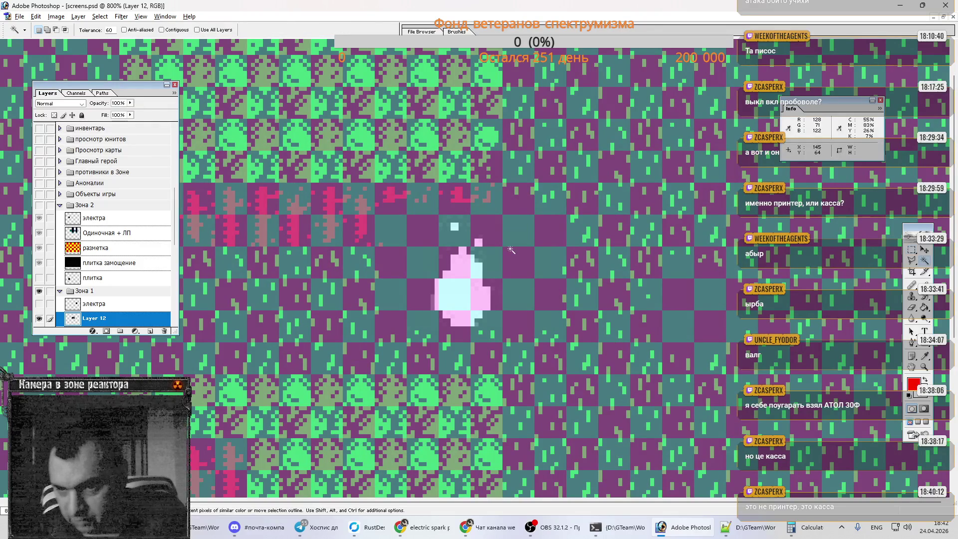
pyautogui.click(512, 251)
pyautogui.press('Delete')
pyautogui.hotkey('ctrl', 'd')
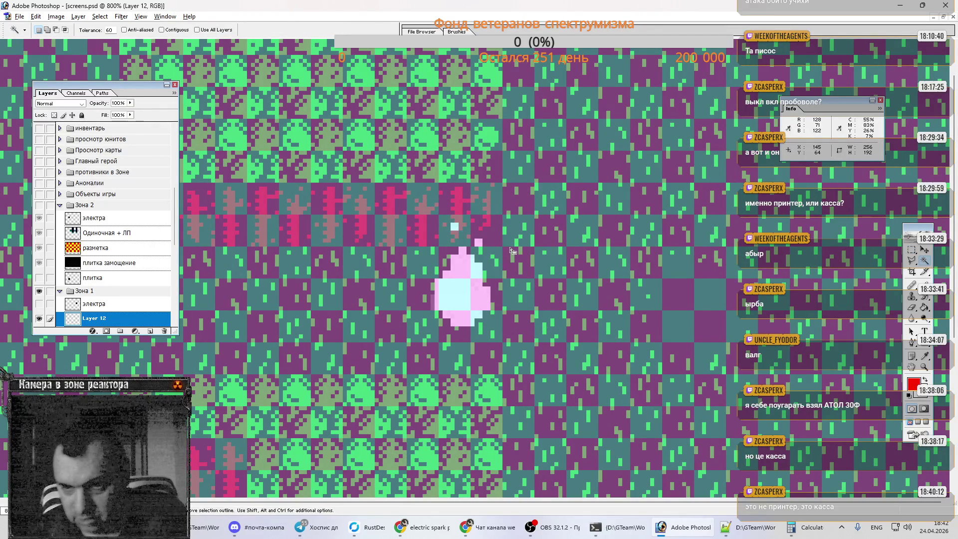
pyautogui.moveTo(476, 298); pyautogui.dragTo(589, 287)
pyautogui.hotkey('ctrl', 'u')
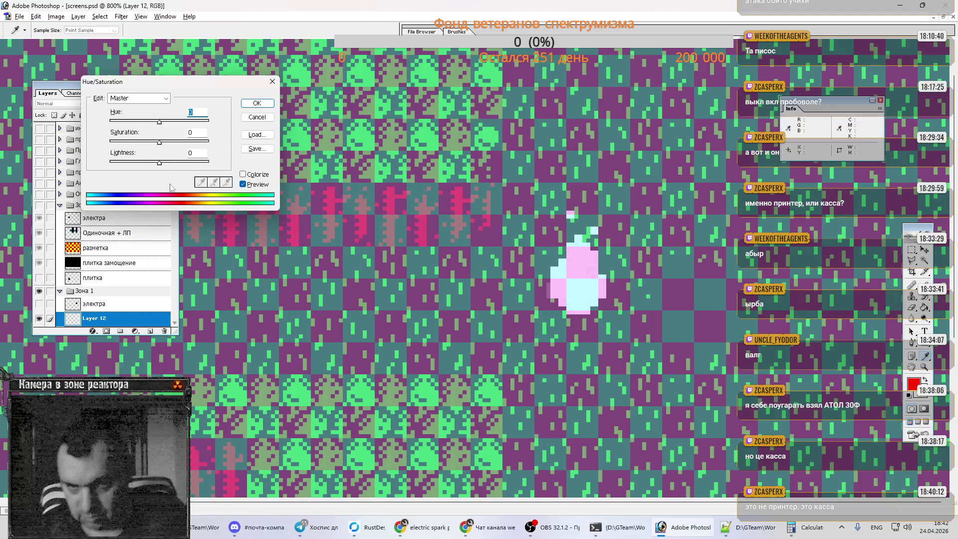
pyautogui.write('+100')
pyautogui.click(257, 103)
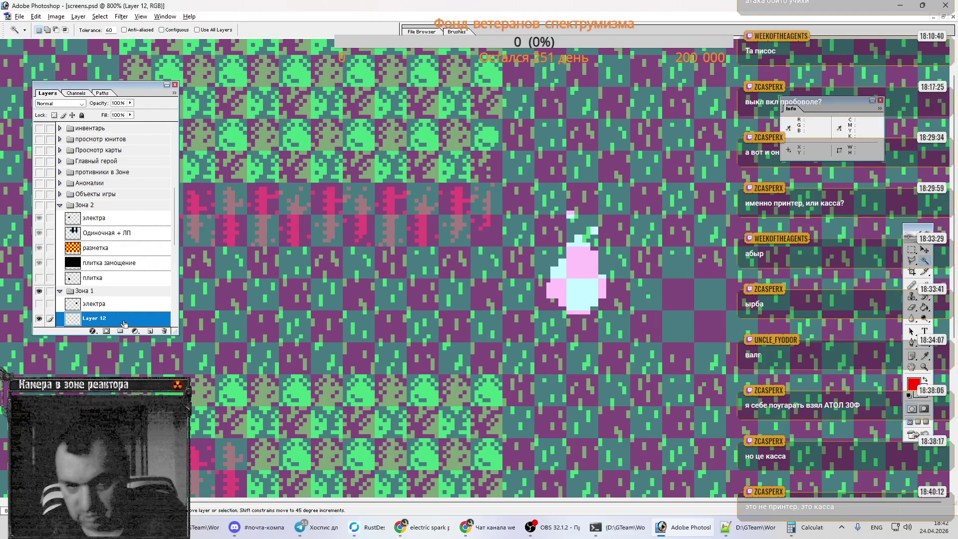
# Step: Move the flame right and down on the map, then scale it to 50% width and height
pyautogui.keyDown('ctrl'); pyautogui.click(123, 323); pyautogui.keyUp('ctrl')
pyautogui.moveTo(593, 287)
pyautogui.mouseDown()
pyautogui.moveTo(765, 301)
pyautogui.moveTo(711, 322)
pyautogui.mouseUp()
pyautogui.hotkey('ctrl', 'Up')
pyautogui.hotkey('ctrl', 'Up')
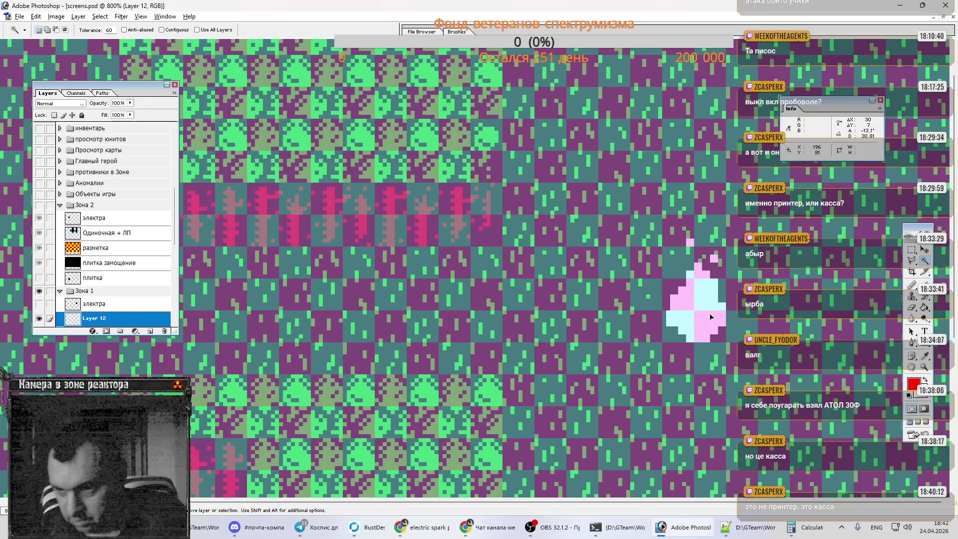
pyautogui.hotkey('ctrl', 't')
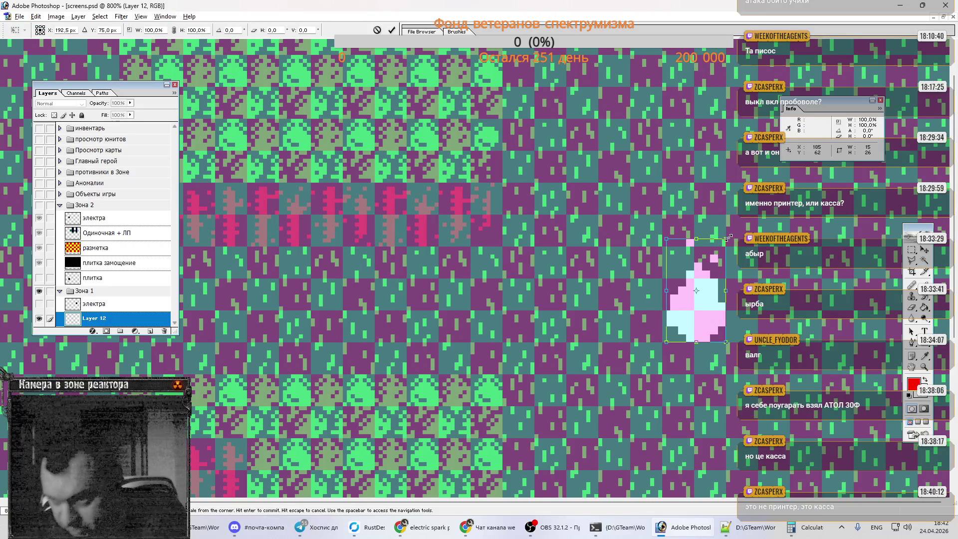
pyautogui.moveTo(727, 238); pyautogui.dragTo(714, 260)
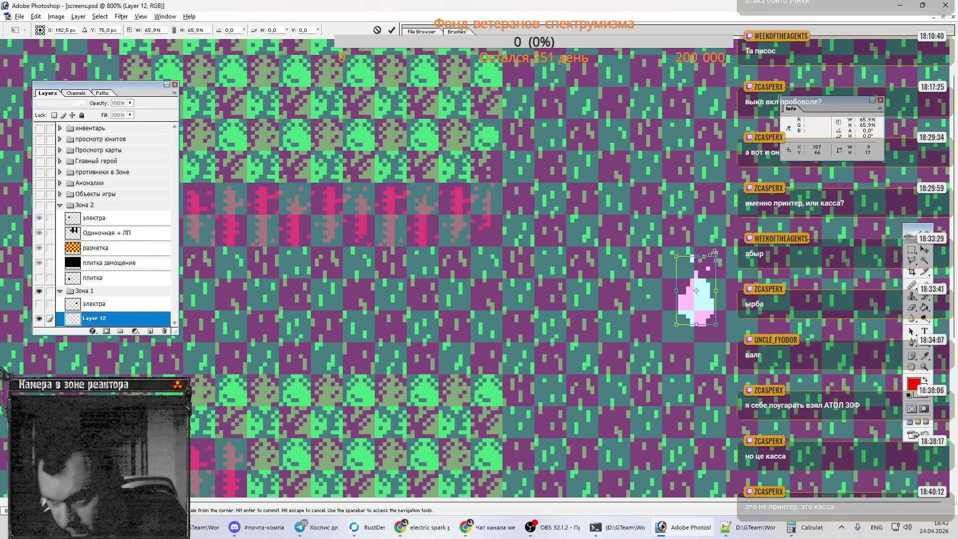
pyautogui.moveTo(694, 313); pyautogui.dragTo(691, 327)
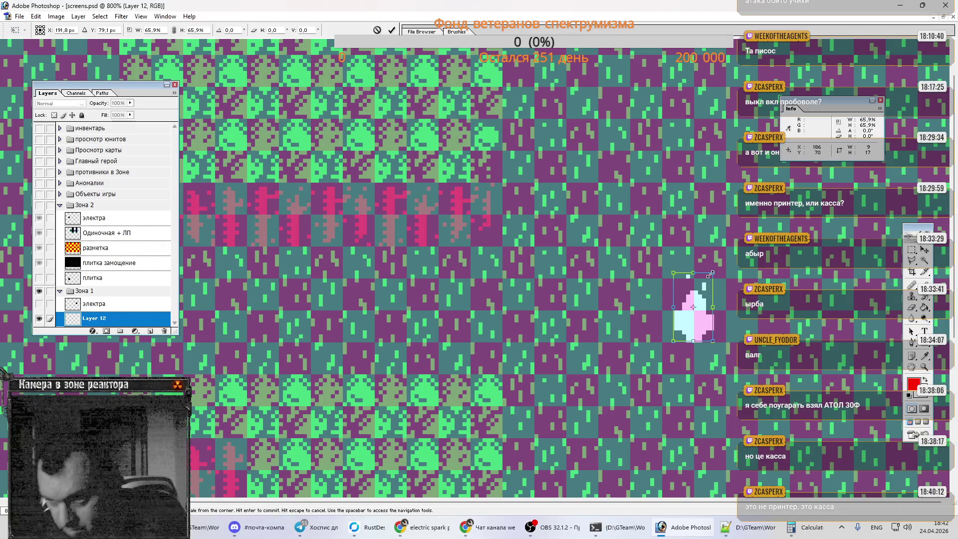
pyautogui.moveTo(710, 276); pyautogui.dragTo(708, 278)
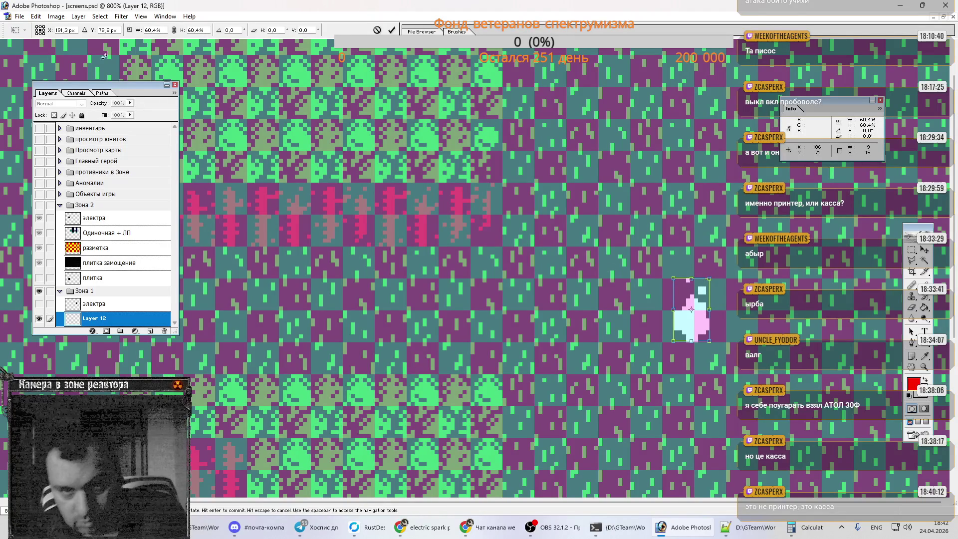
pyautogui.click(155, 31)
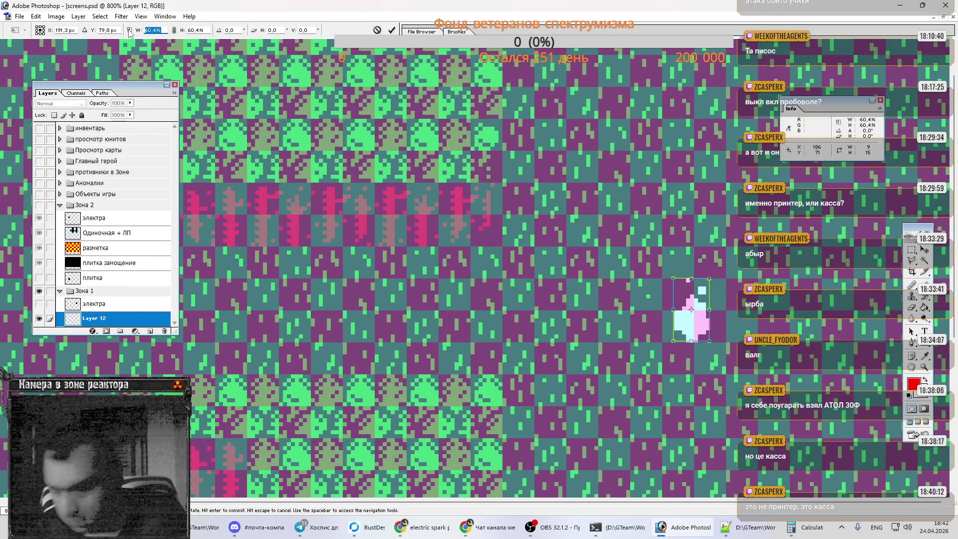
pyautogui.write('50')
pyautogui.press('Tab')
pyautogui.write('50')
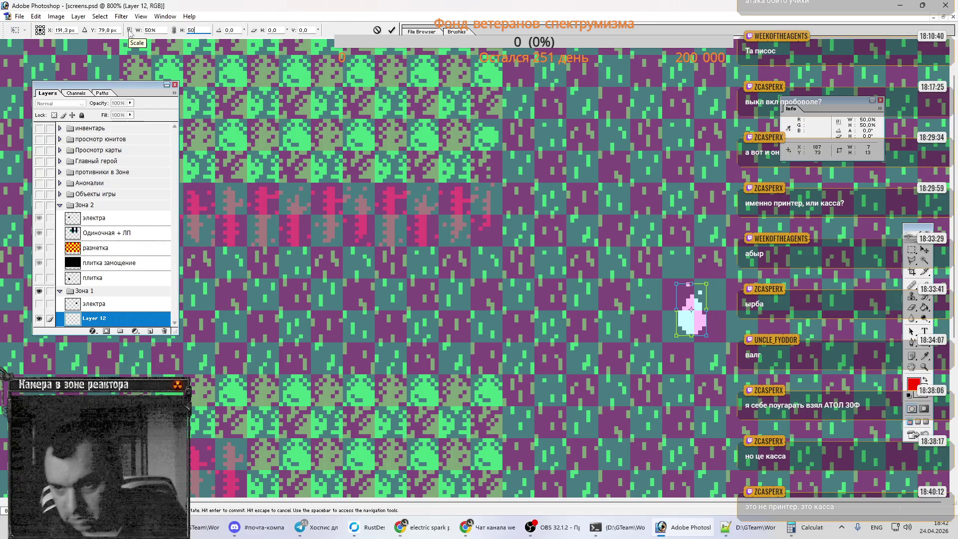
pyautogui.press('Return')
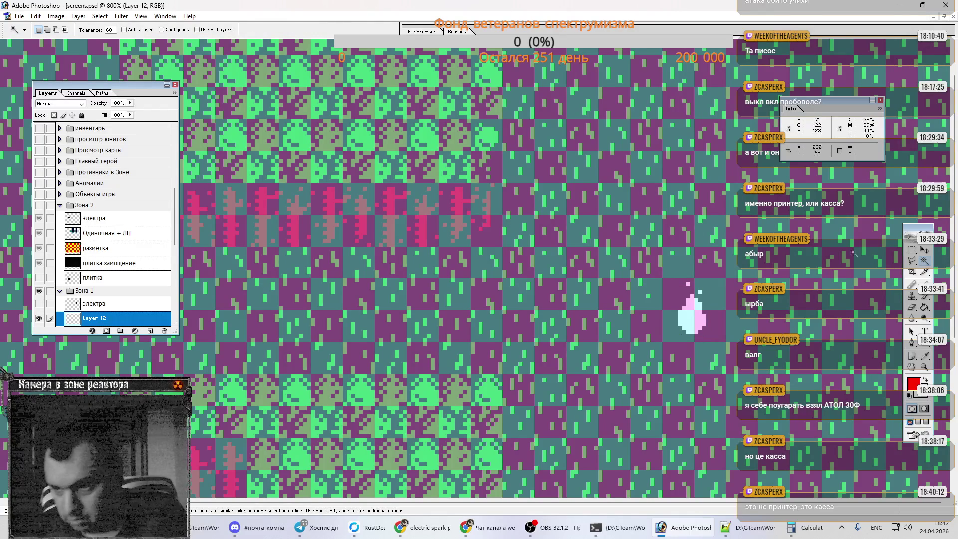
# Step: Fill the pale flame blob solid red and hide the grid 50 overlay
pyautogui.click(705, 320)
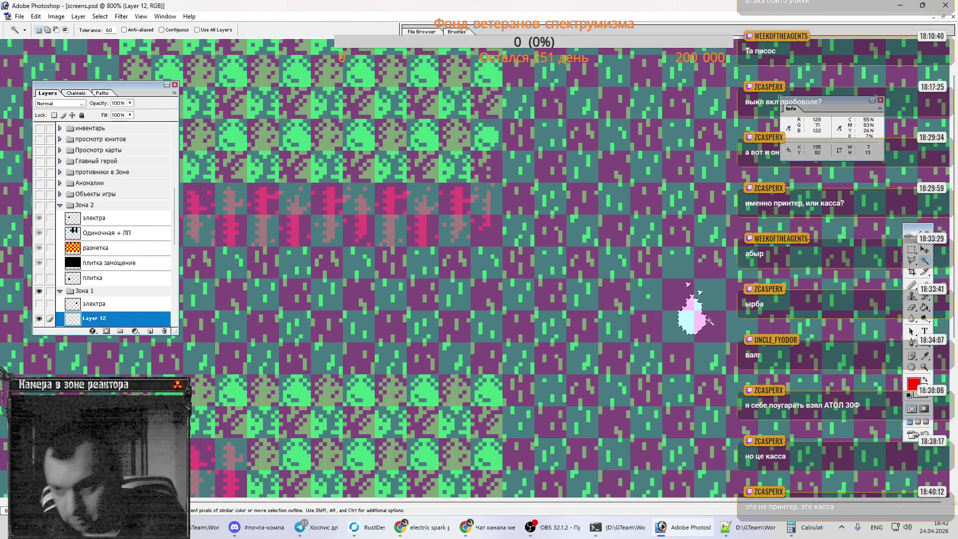
pyautogui.press('g')
pyautogui.click(689, 316)
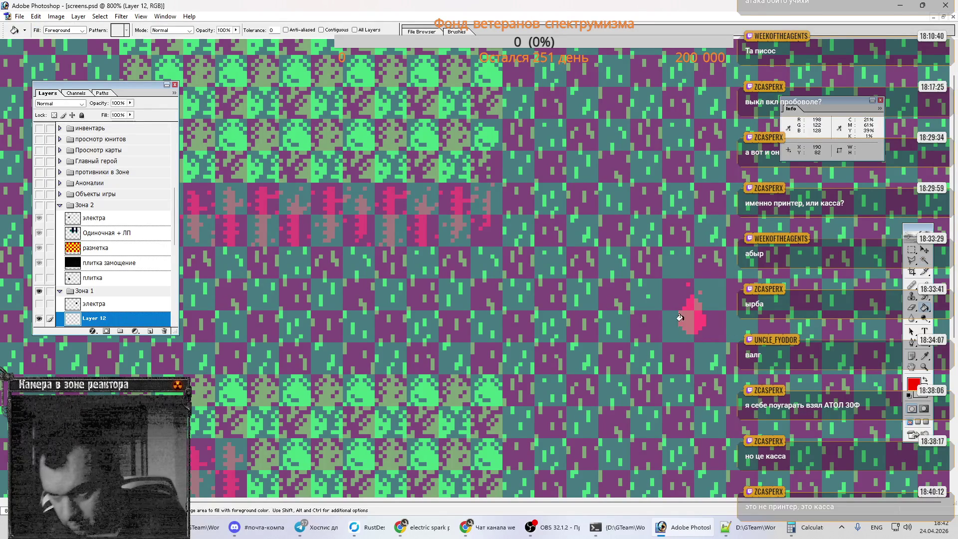
pyautogui.scroll(5, 127, 212)
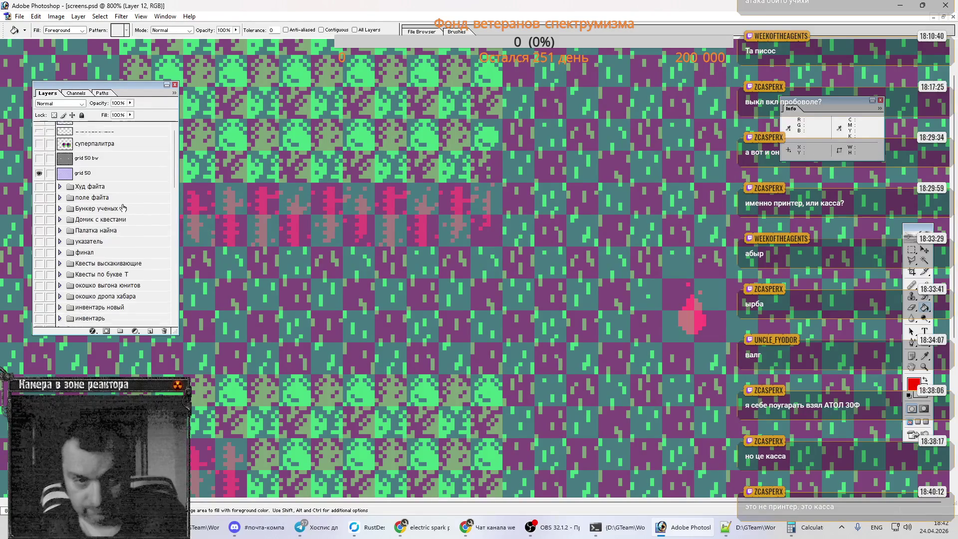
pyautogui.click(39, 173)
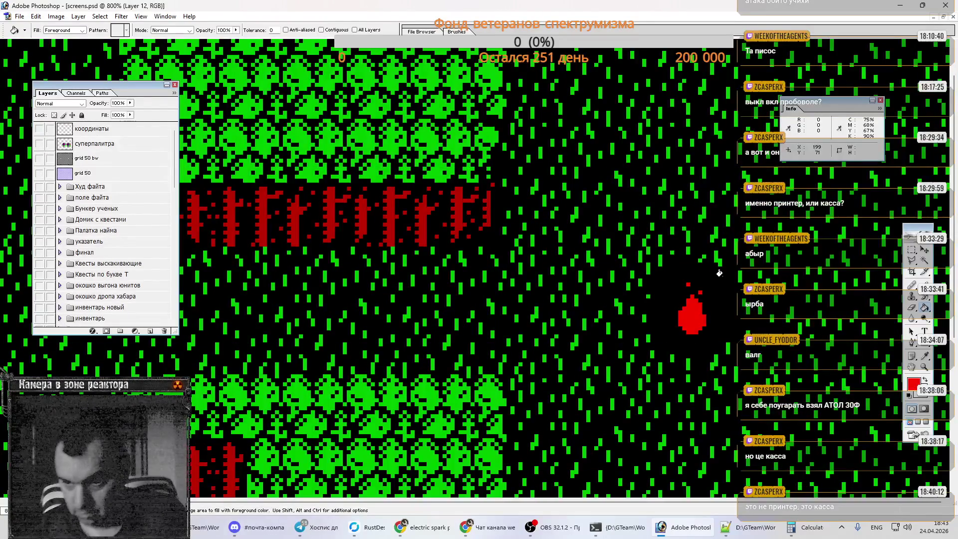
# Step: Nudge the red flame up one pixel and erase stray pixels along its lower right
pyautogui.press('m')
pyautogui.press('v')
pyautogui.hotkey('ctrl', 'Up')
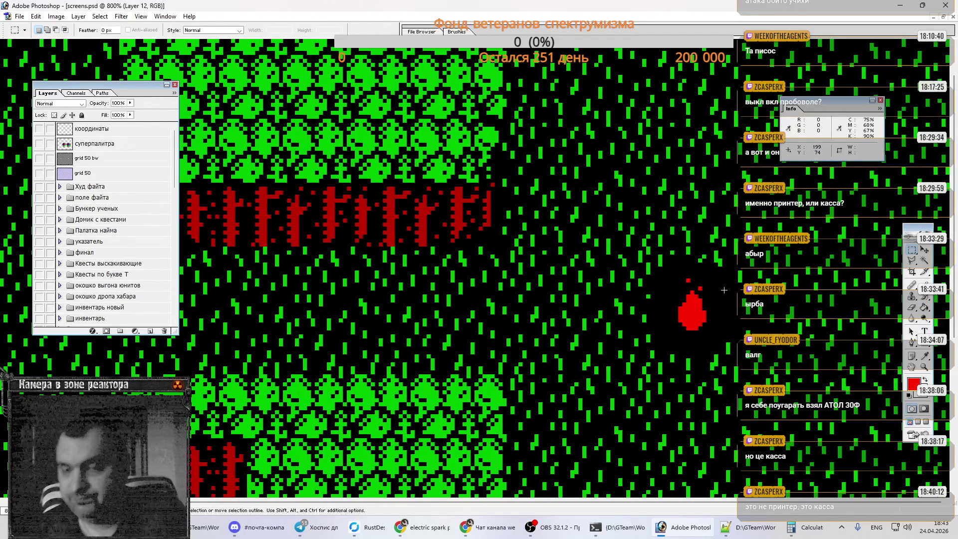
pyautogui.press('e')
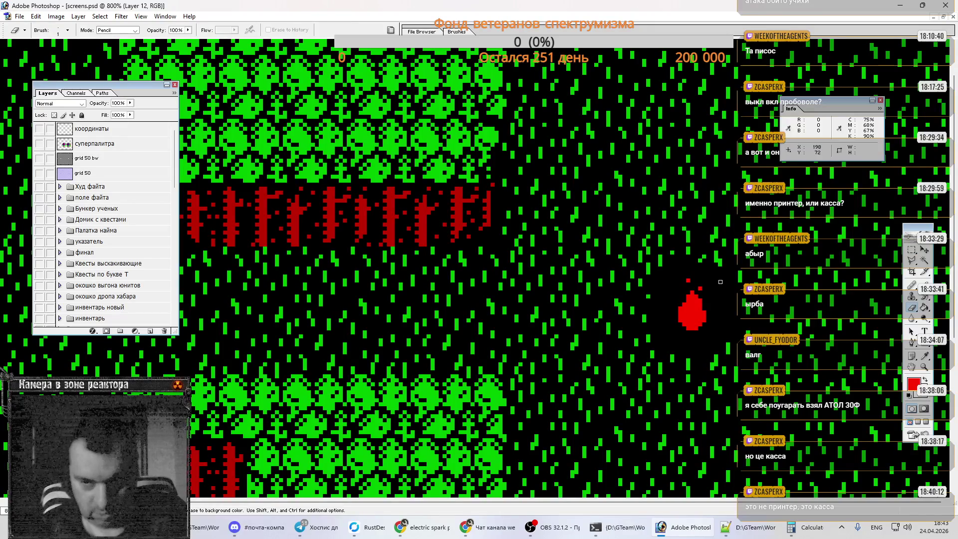
pyautogui.moveTo(694, 323); pyautogui.dragTo(699, 319)
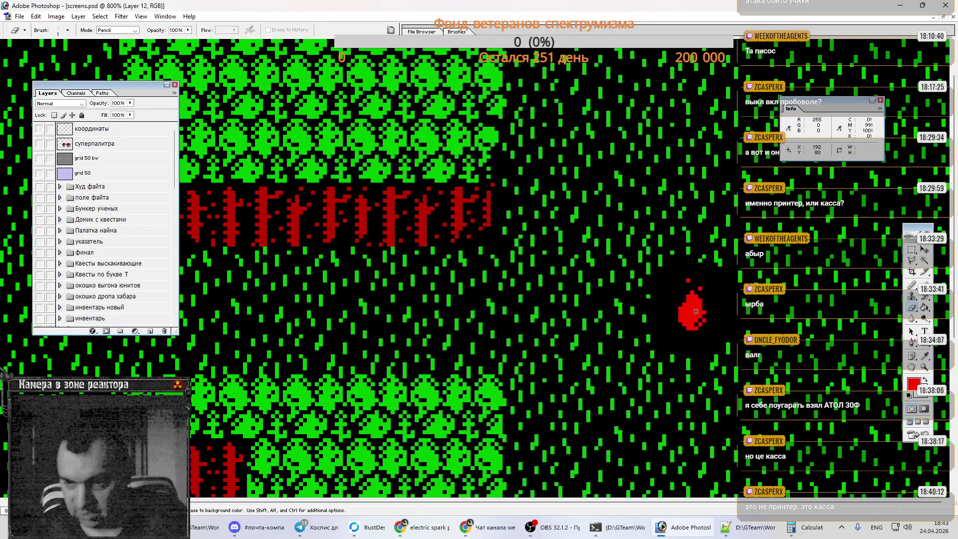
pyautogui.moveTo(699, 313); pyautogui.dragTo(692, 320)
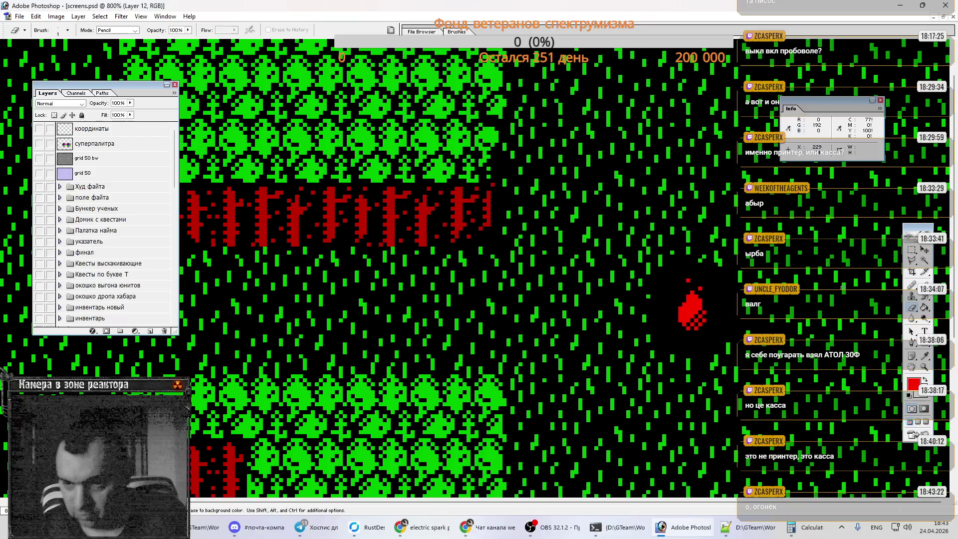
# Step: Show grid 50 and move the red flame down two pixels
pyautogui.press('b')
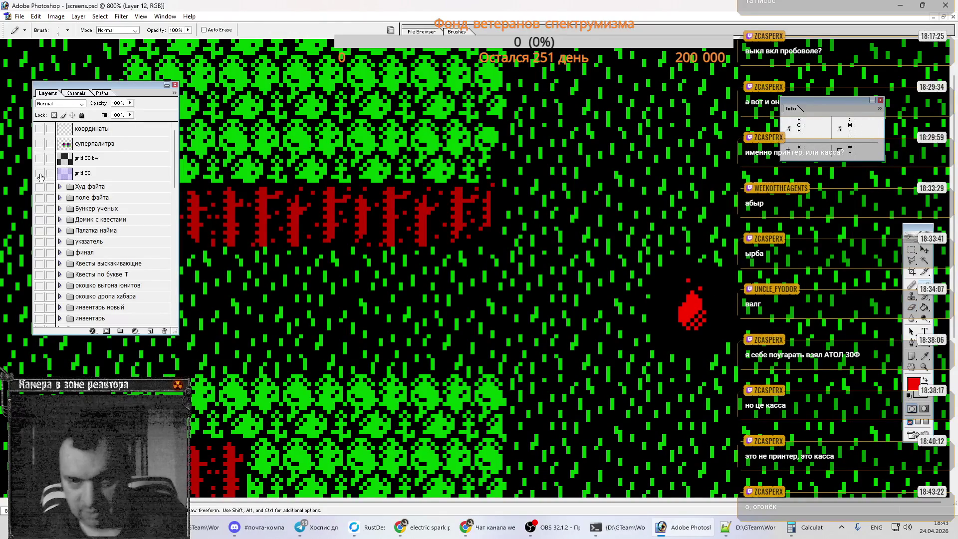
pyautogui.click(40, 174)
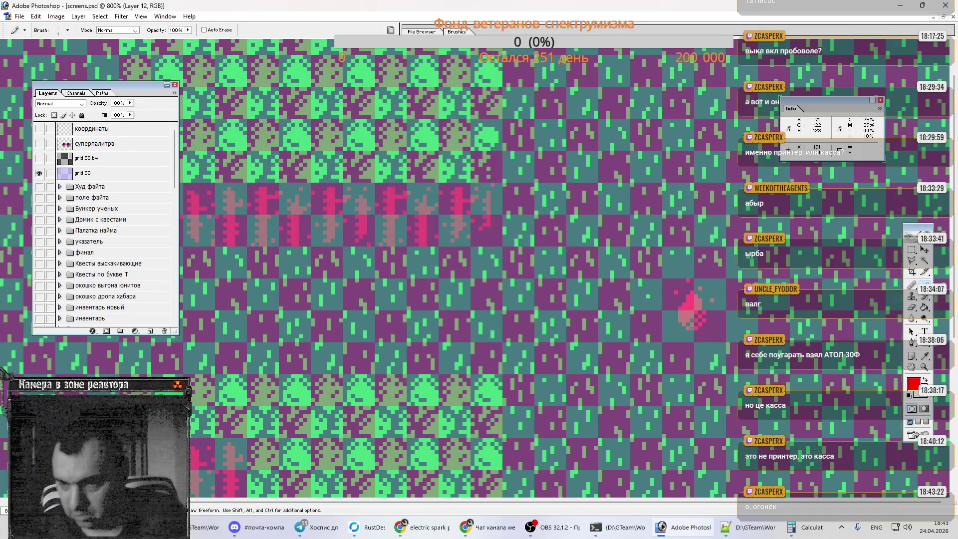
pyautogui.press('ctrl')
pyautogui.moveTo(712, 316); pyautogui.dragTo(713, 324)
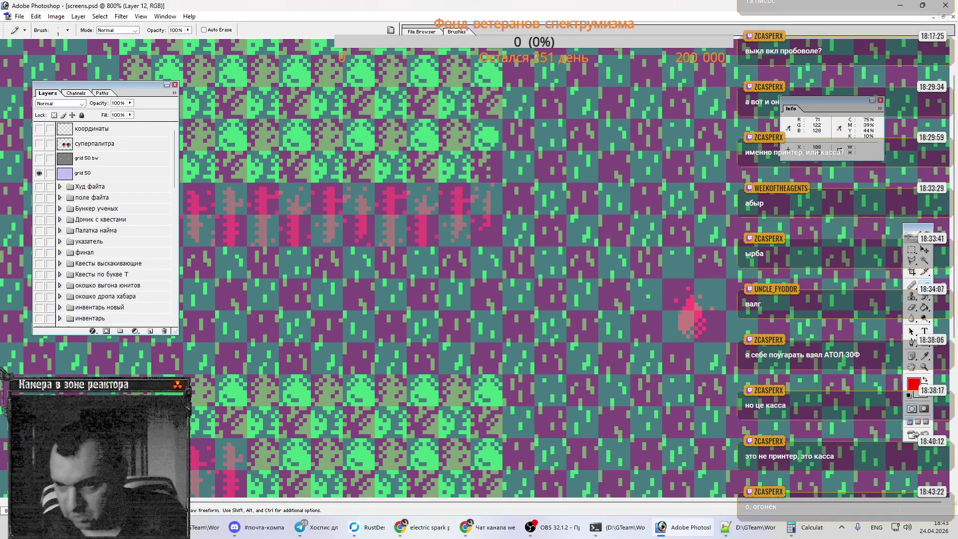
# Step: Erase the pink pixels along the flame's left edge, then hide grid 50 again
pyautogui.press('e')
pyautogui.moveTo(680, 322); pyautogui.dragTo(680, 336)
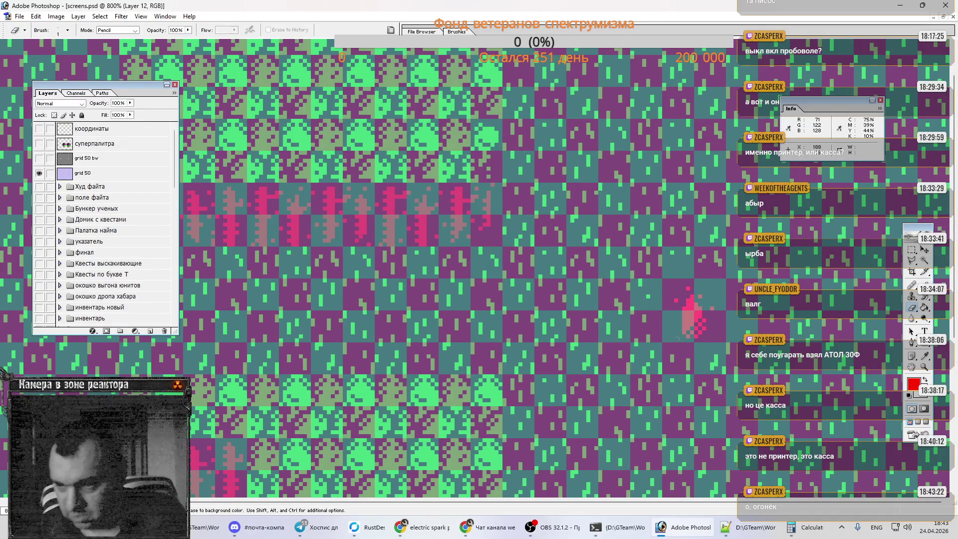
pyautogui.press('b')
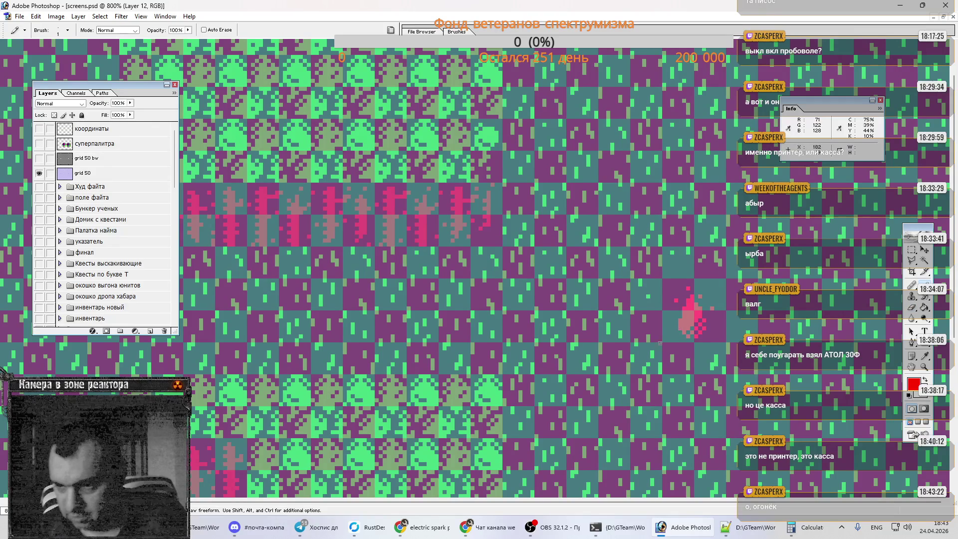
pyautogui.press('e')
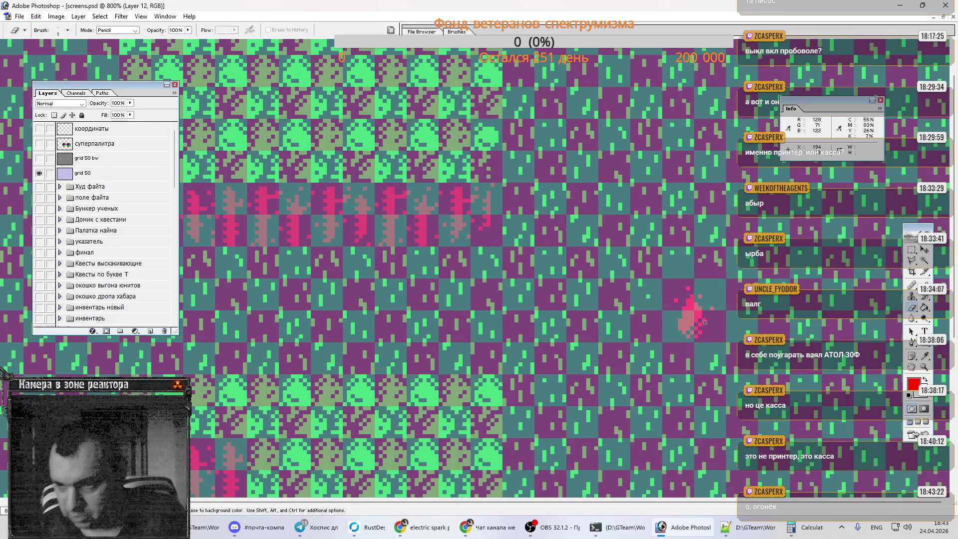
pyautogui.keyDown('ctrl'); pyautogui.click(708, 314); pyautogui.keyUp('ctrl')
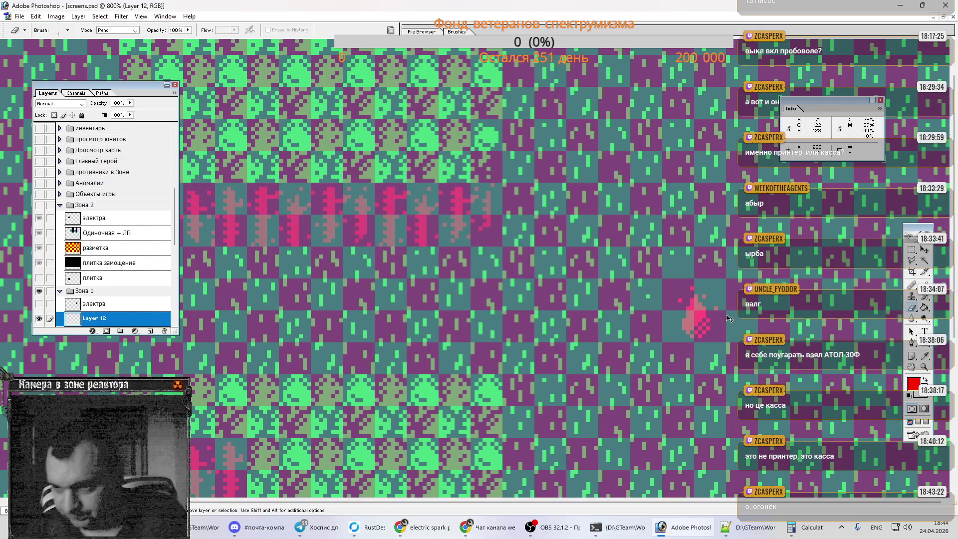
pyautogui.press('b')
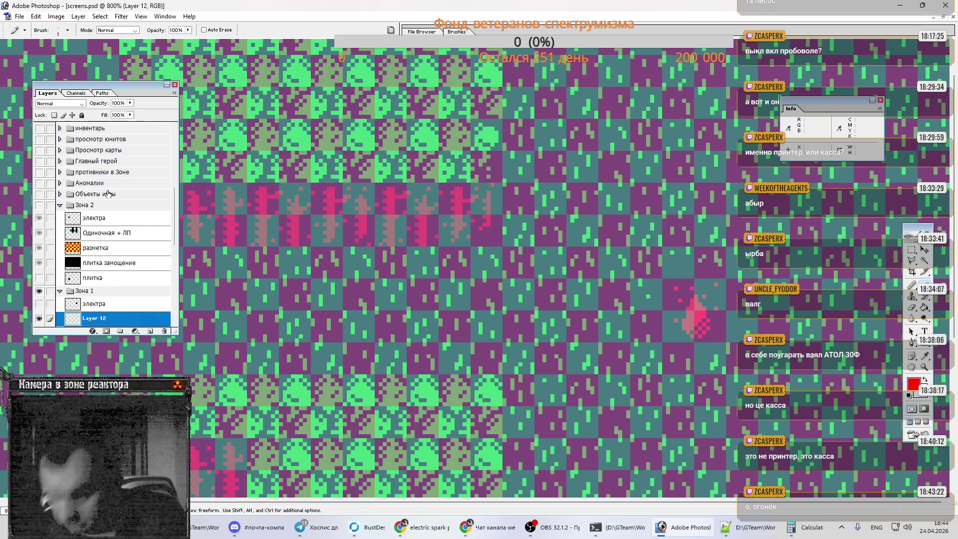
pyautogui.scroll(6, 66, 227)
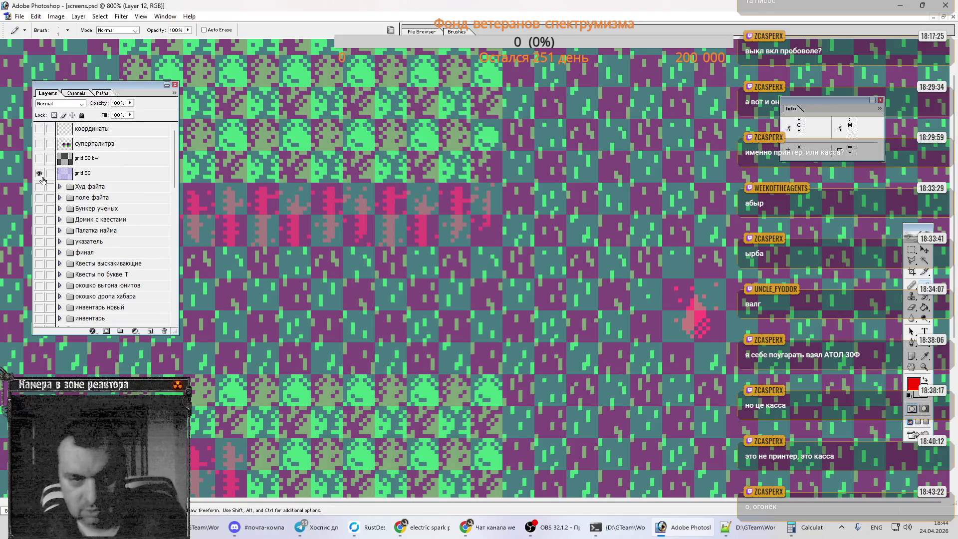
pyautogui.click(39, 173)
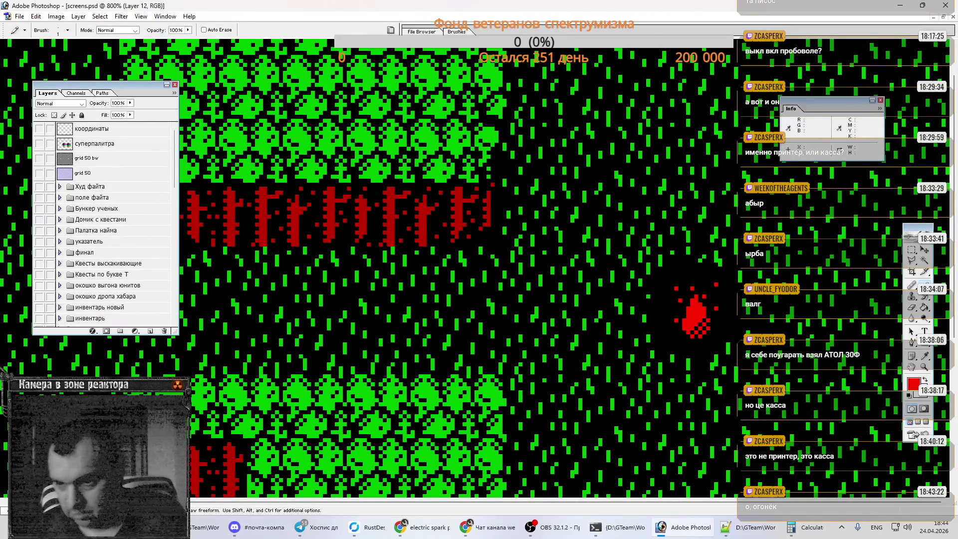
# Step: Zoom out to 400% to see the whole game screen, then bring Telegram to the front
pyautogui.hotkey('ctrl', '-')
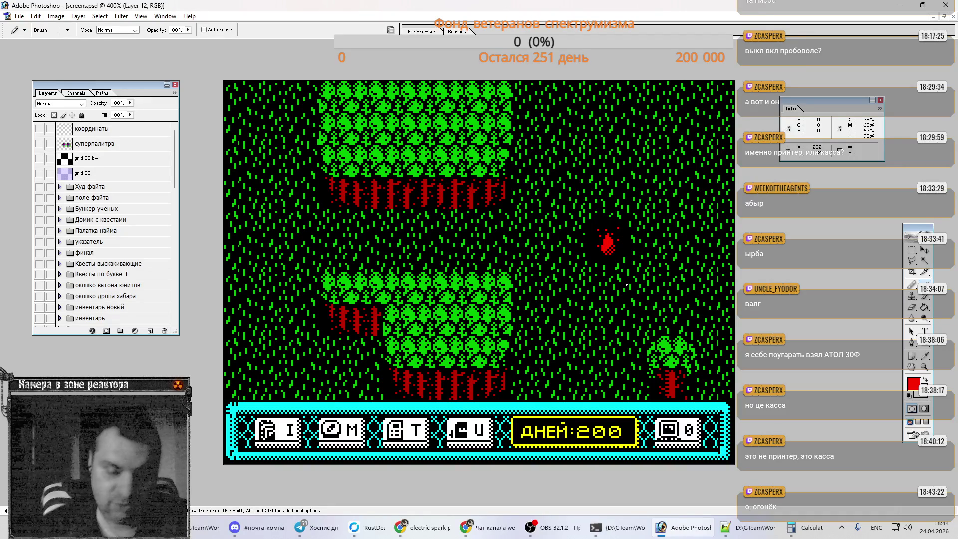
pyautogui.moveTo(428, 530)
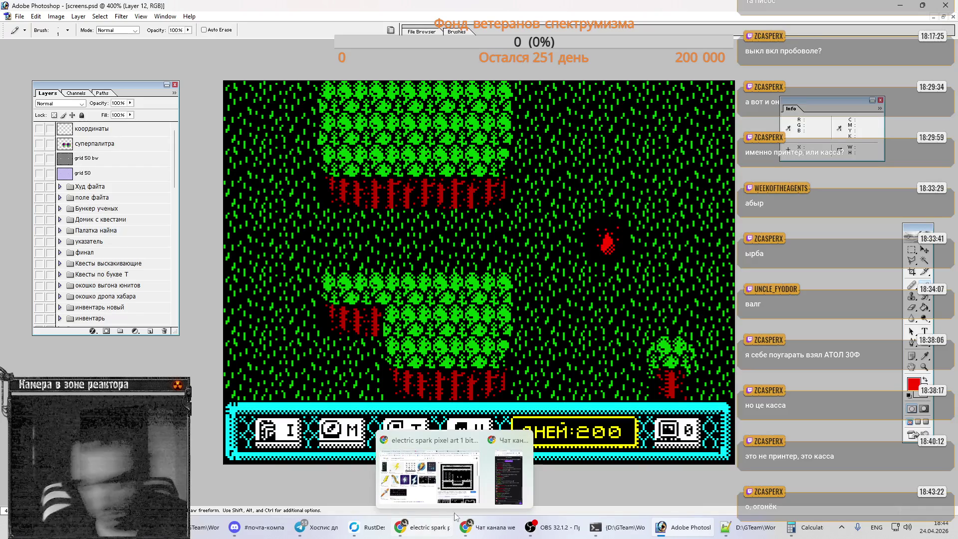
pyautogui.click(314, 526)
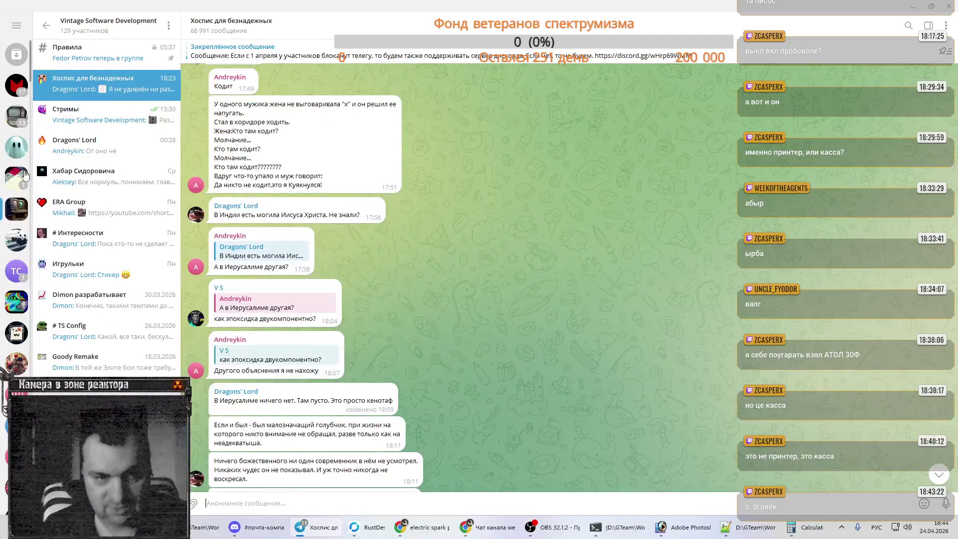
pyautogui.click(16, 145)
pyautogui.click(314, 405)
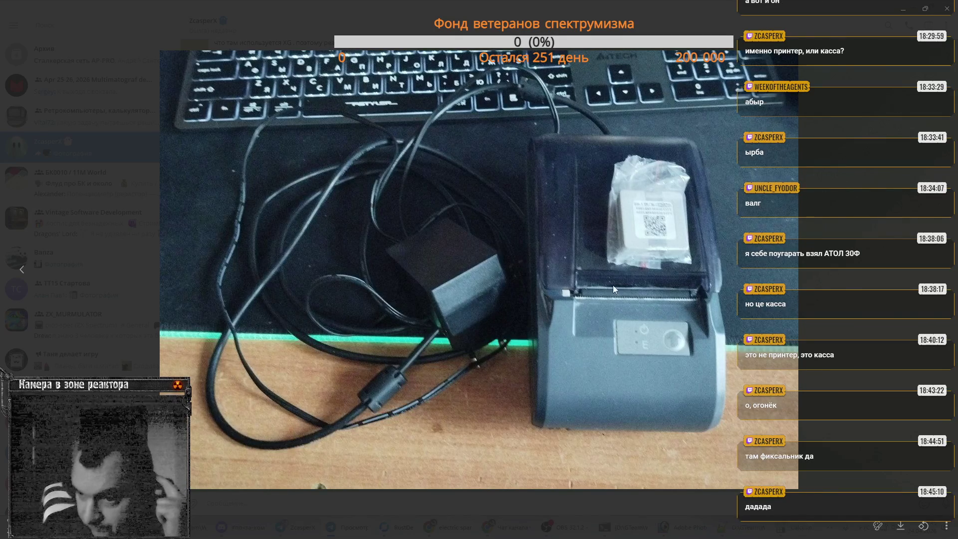
pyautogui.click(916, 16)
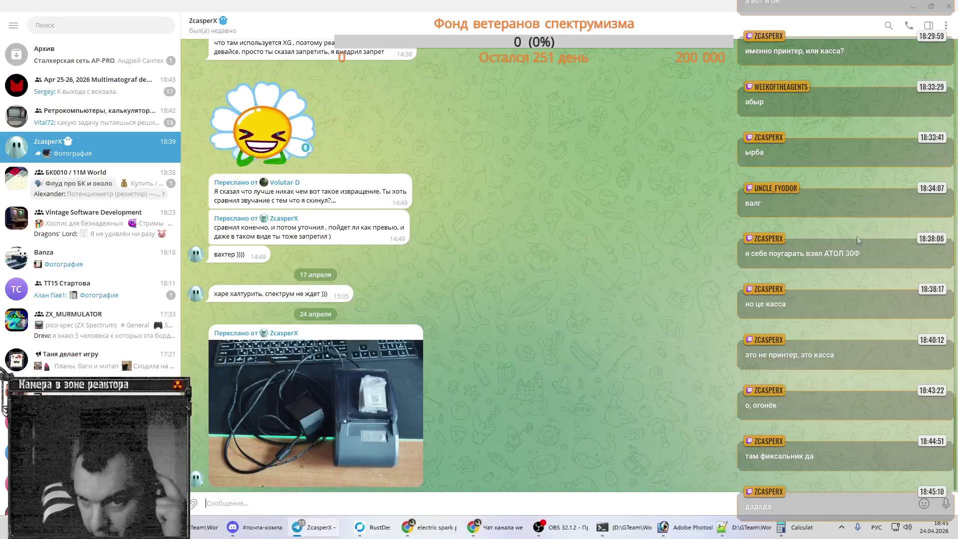
pyautogui.click(913, 7)
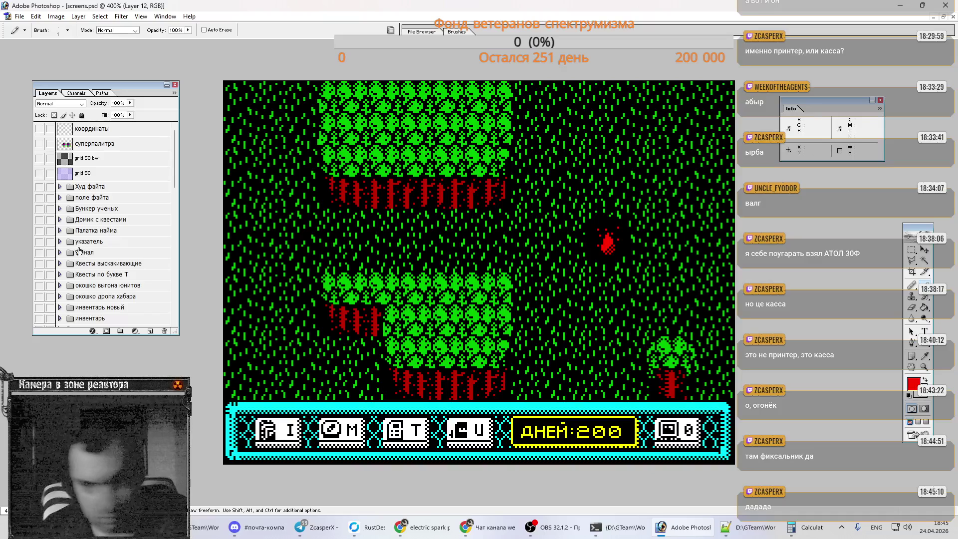
# Step: Make Layer 13 active, select the black square behind the flame and delete it
pyautogui.scroll(-3, 82, 232)
pyautogui.scroll(-3, 82, 231)
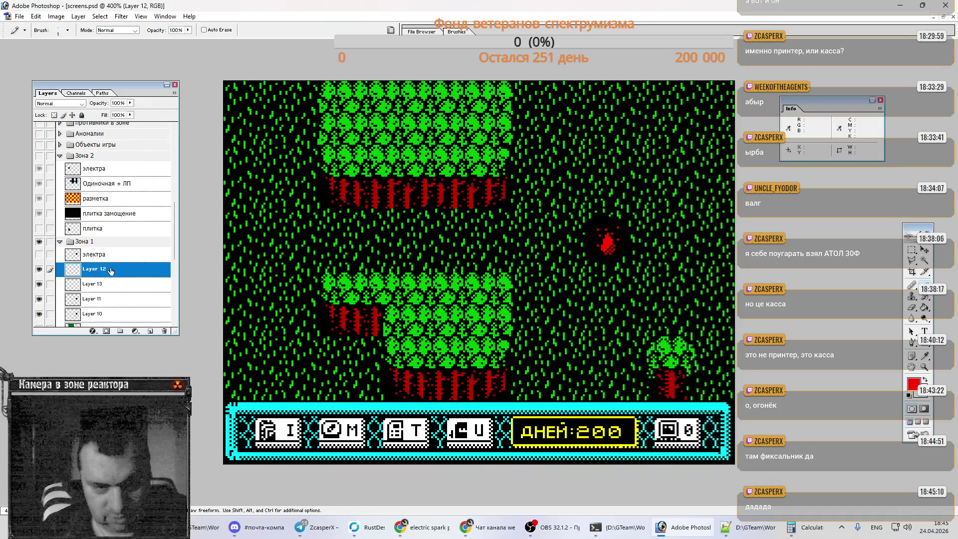
pyautogui.scroll(-1, 111, 271)
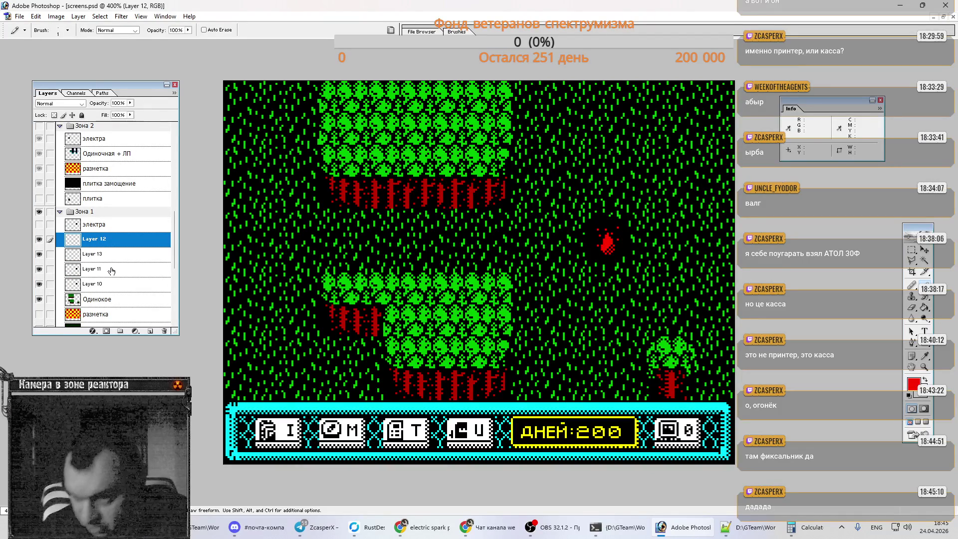
pyautogui.click(109, 258)
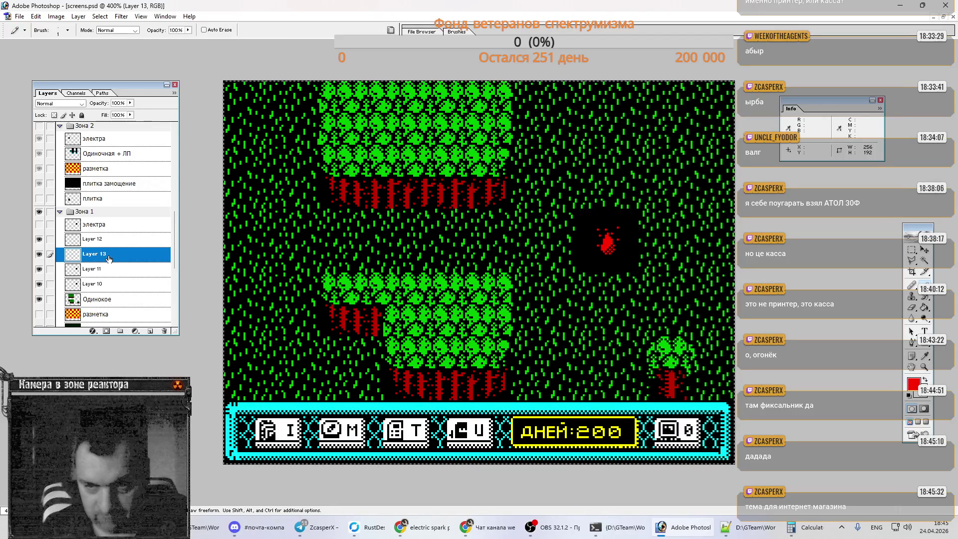
pyautogui.keyDown('ctrl'); pyautogui.click(106, 270); pyautogui.keyUp('ctrl')
pyautogui.click(101, 286)
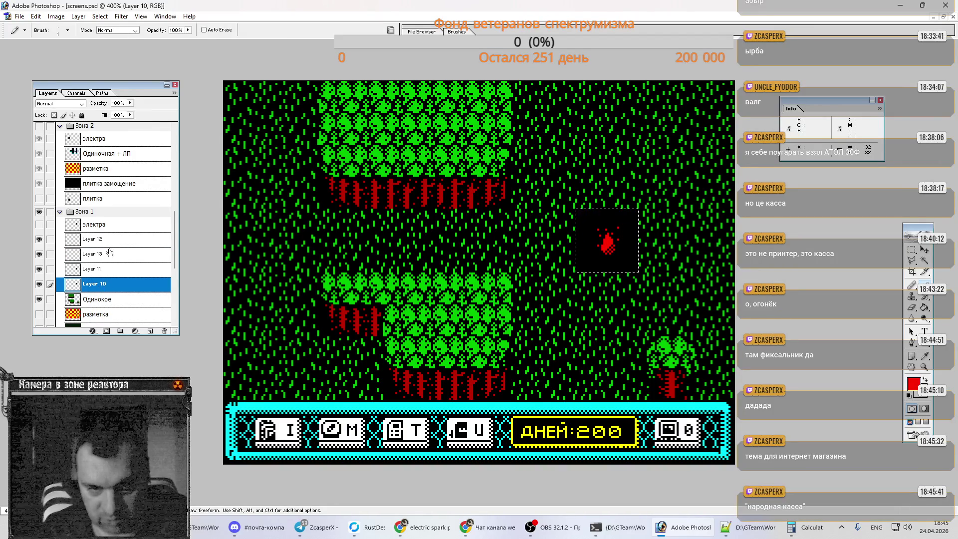
pyautogui.click(102, 260)
pyautogui.press('Delete')
pyautogui.hotkey('ctrl', 'd')
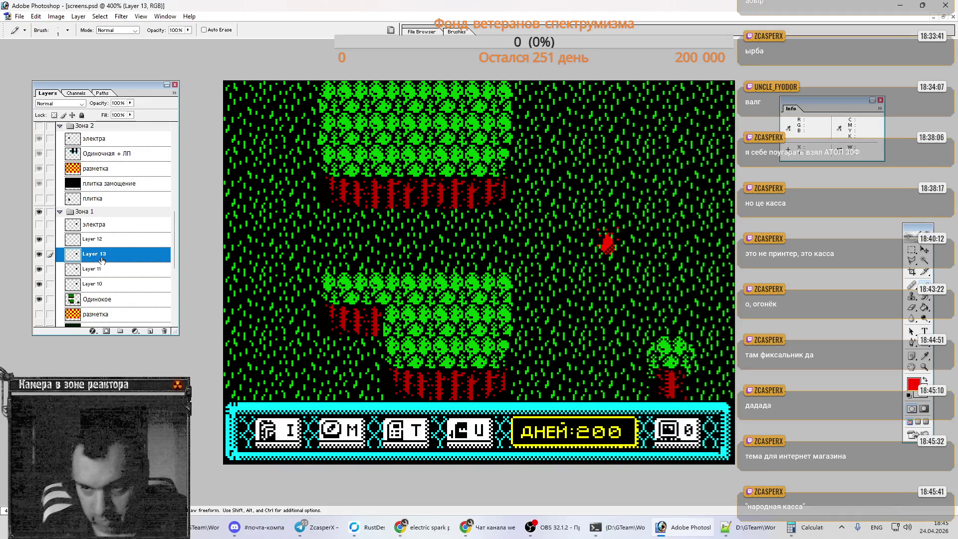
# Step: Restore and then clear the selection around the flame, and show grid 50 again
pyautogui.press('w')
pyautogui.hotkey('ctrl', 'shift', 'd')
pyautogui.hotkey('ctrl', 'd')
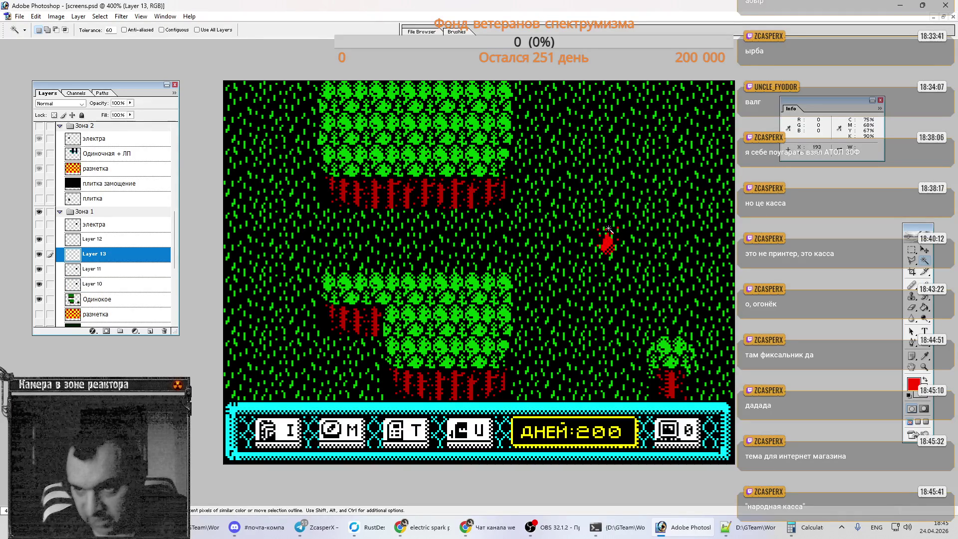
pyautogui.scroll(3, 91, 148)
pyautogui.scroll(3, 91, 148)
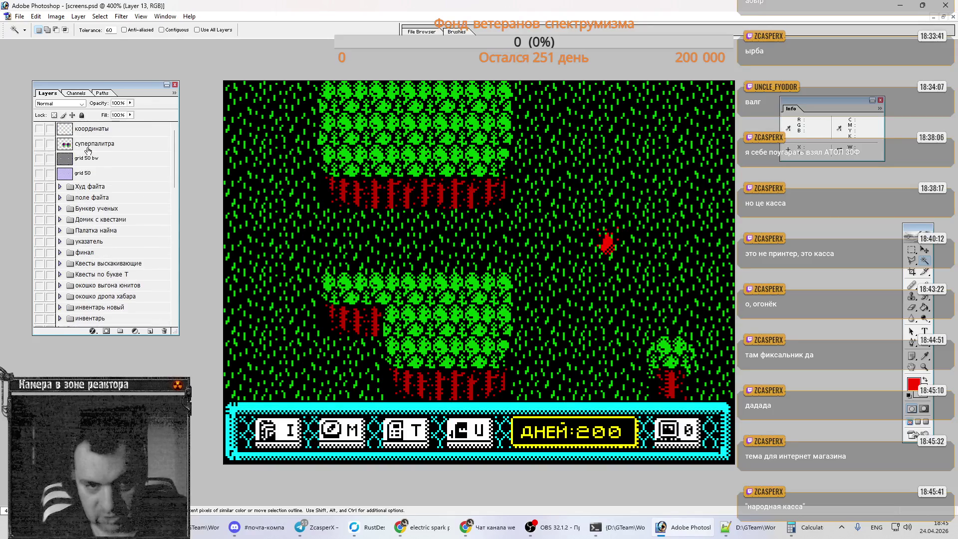
pyautogui.click(39, 173)
pyautogui.press('m')
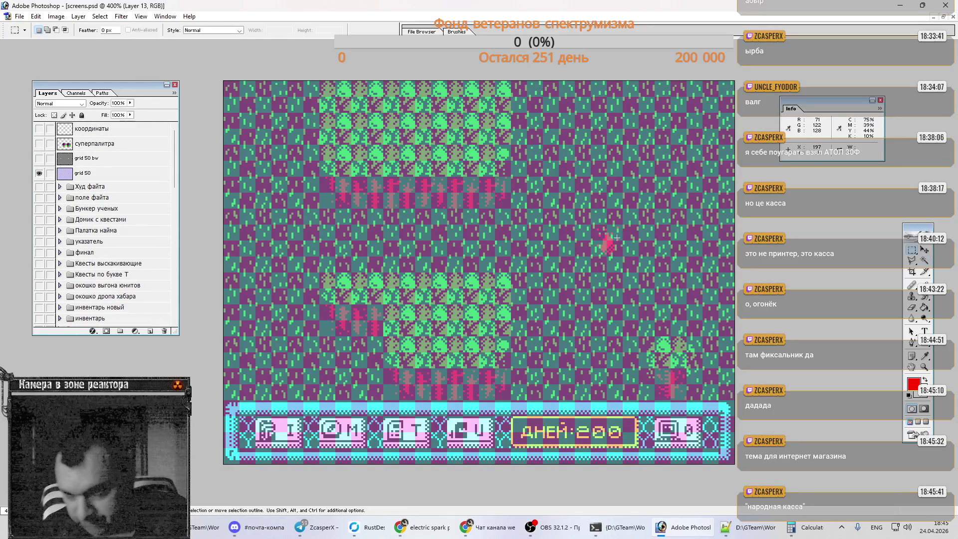
# Step: Marquee a small square around the flame, deselect it, and hide the grid 50 overlay
pyautogui.moveTo(592, 226); pyautogui.dragTo(624, 256)
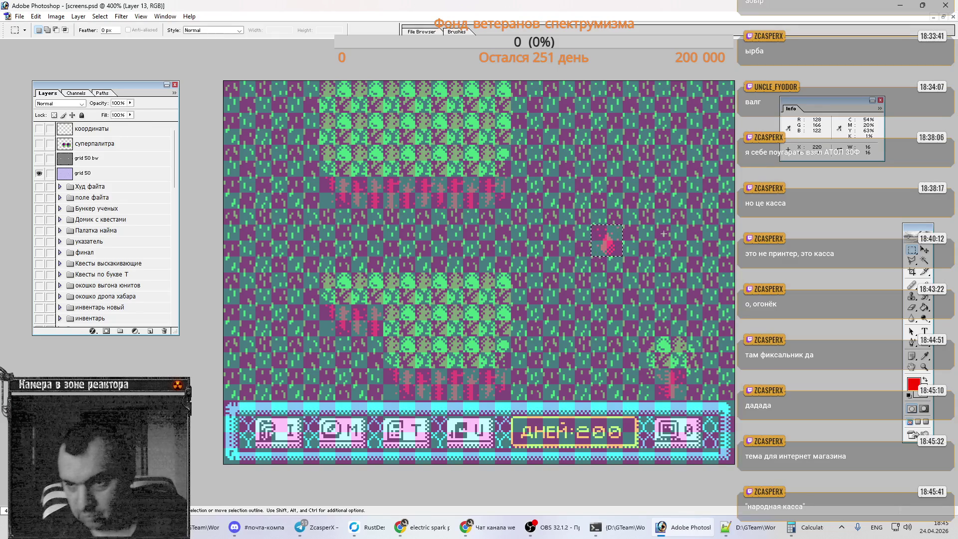
pyautogui.hotkey('ctrl', 'd')
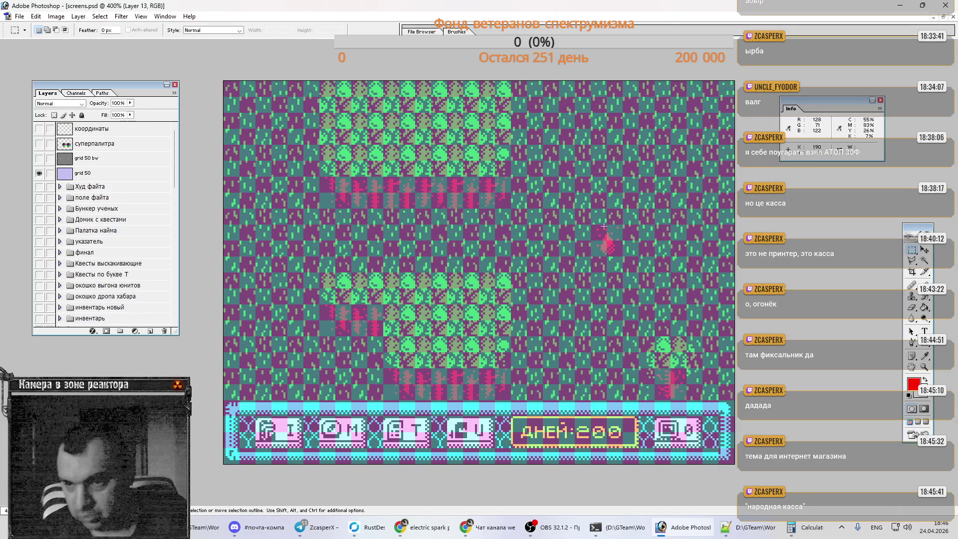
pyautogui.click(39, 173)
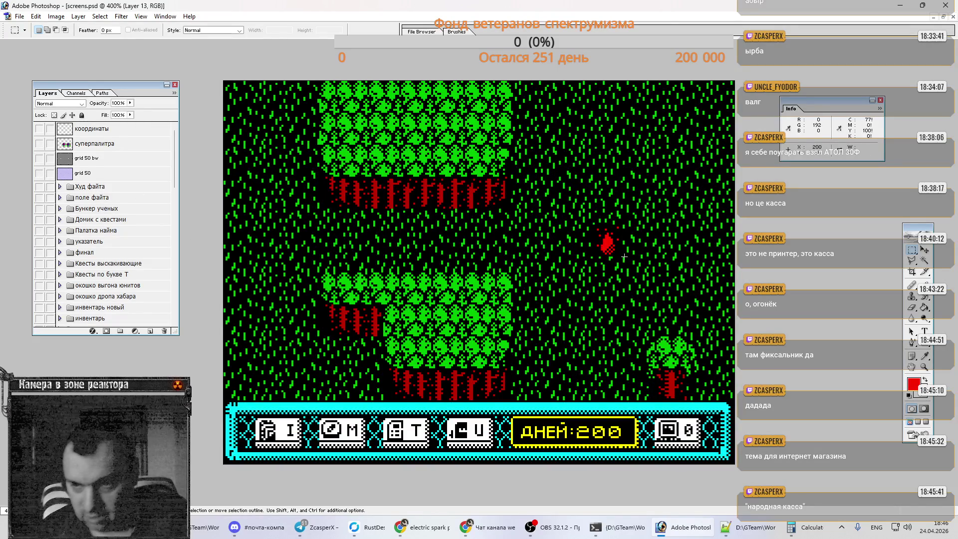
pyautogui.press('e')
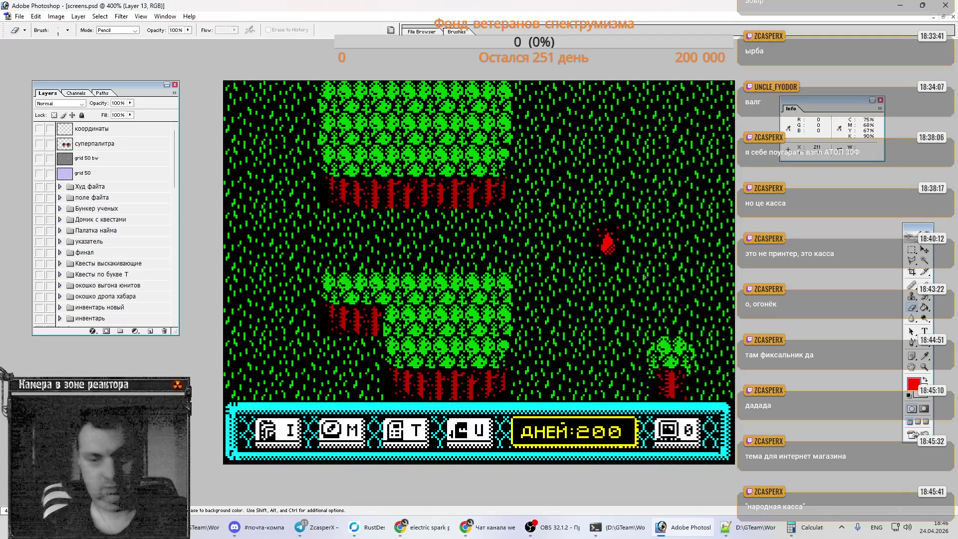
pyautogui.scroll(-10, 115, 240)
pyautogui.scroll(-3, 115, 240)
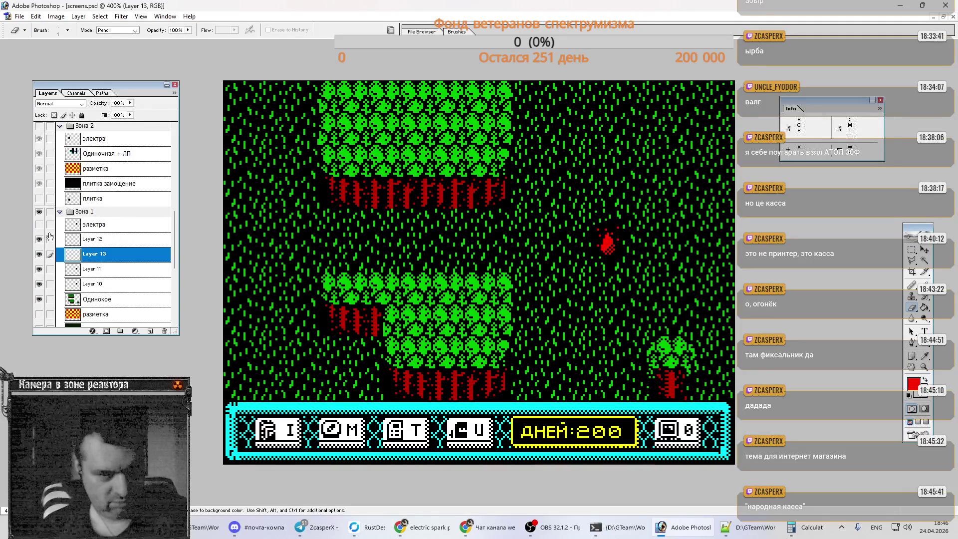
# Step: Show the электра spark layer and move the spark 36 px left, one tile from the flame, checking against разметка
pyautogui.click(40, 225)
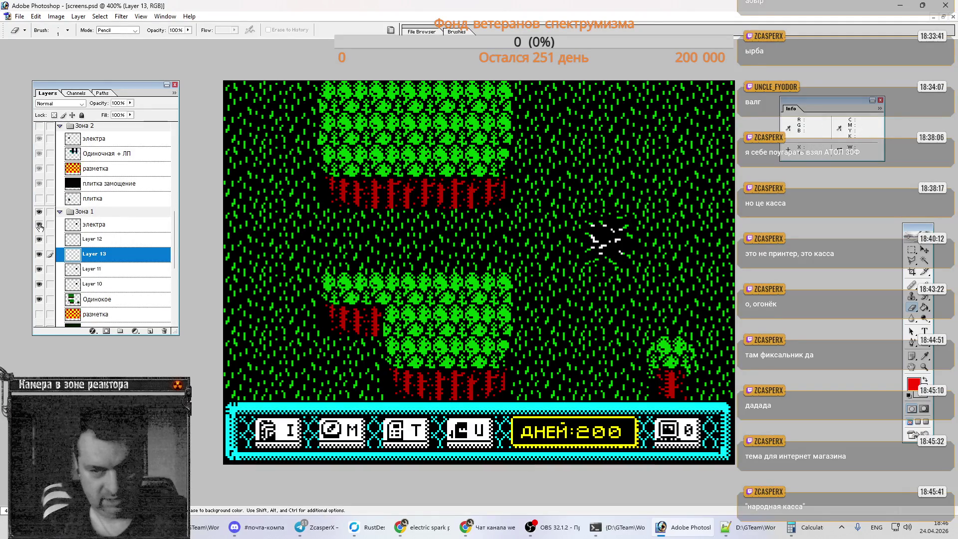
pyautogui.click(104, 229)
pyautogui.click(39, 314)
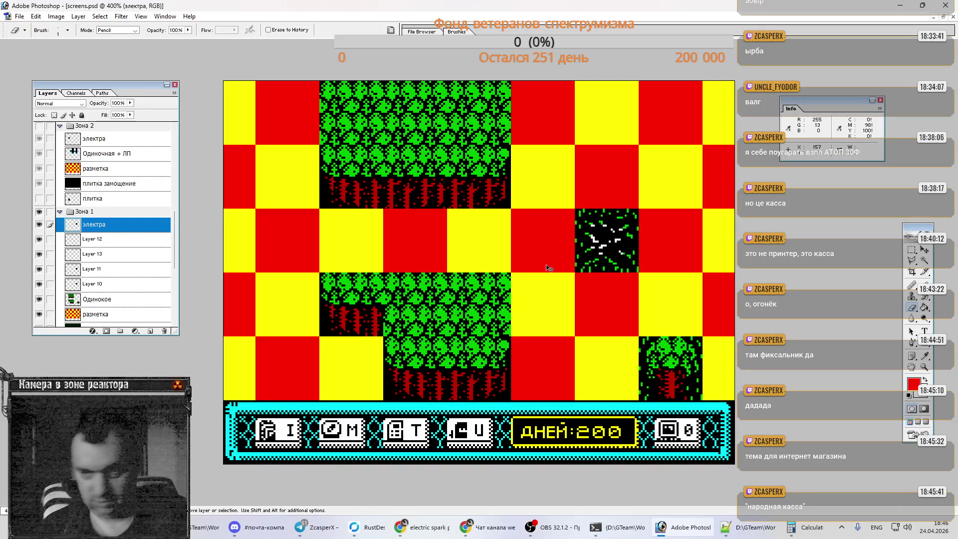
pyautogui.moveTo(589, 252); pyautogui.dragTo(458, 252)
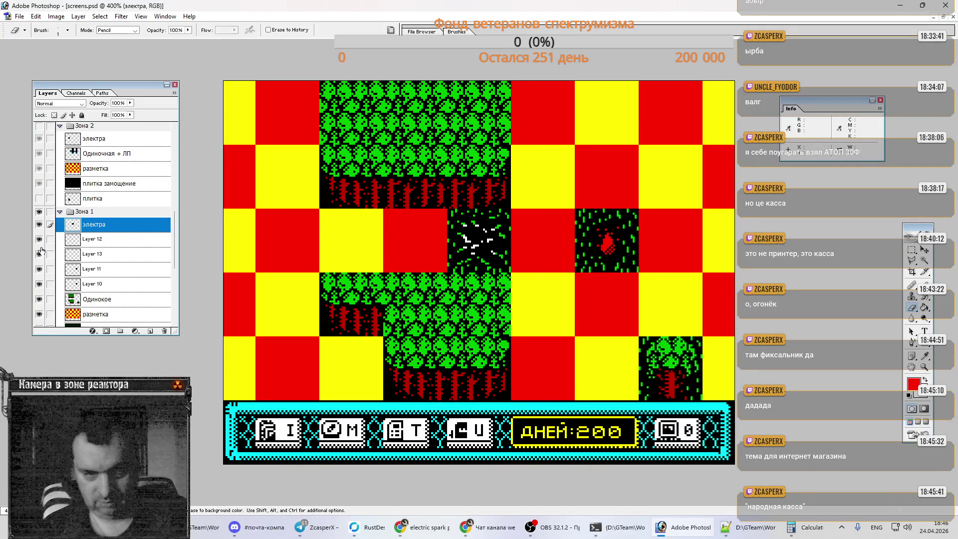
pyautogui.click(40, 314)
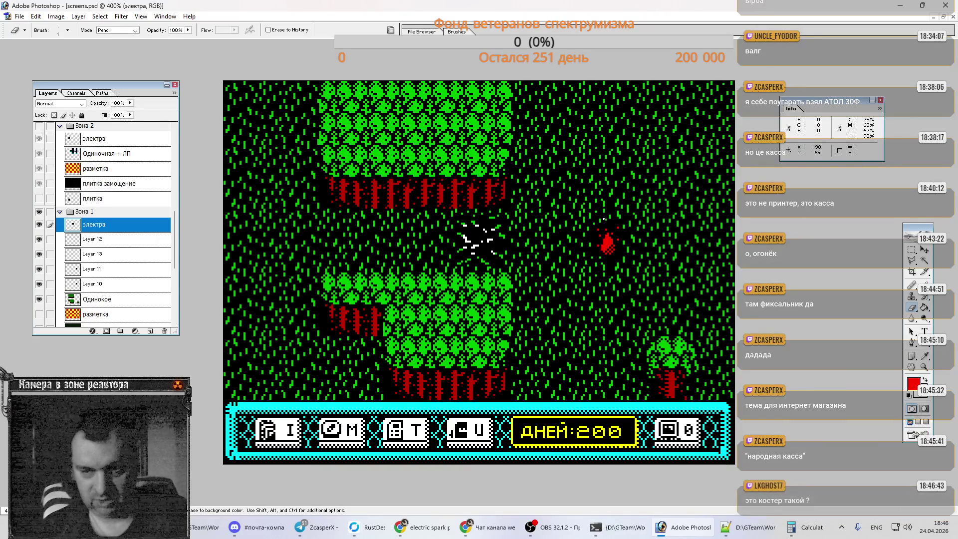
pyautogui.click(110, 254)
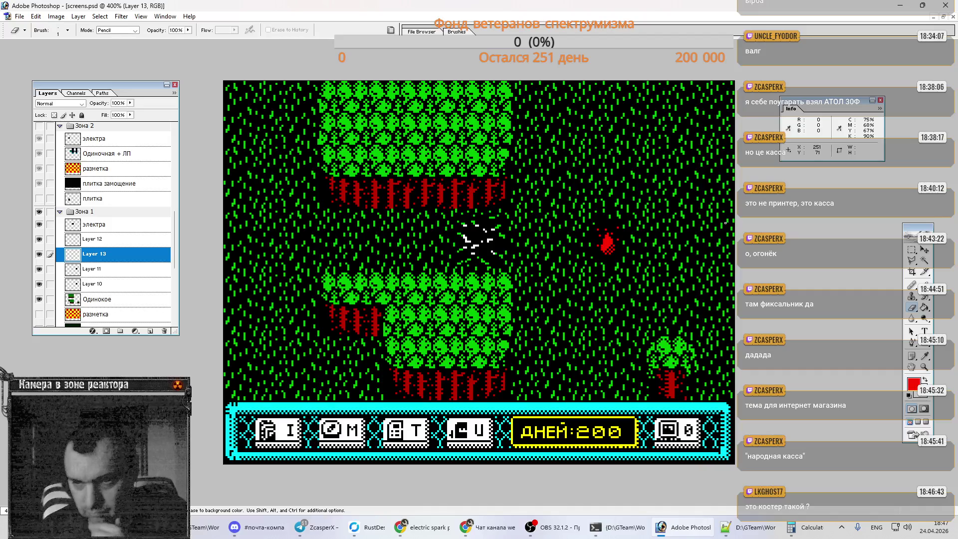
# Step: Sample the green grass and red flame colours while touching up the flame's pixels
pyautogui.press('i')
pyautogui.click(601, 218)
pyautogui.press('b')
pyautogui.press('e')
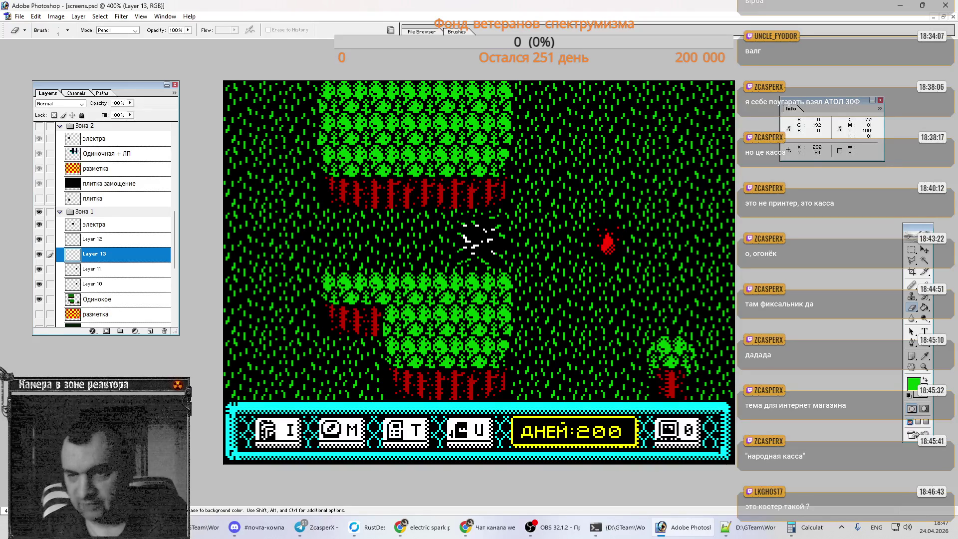
pyautogui.click(626, 244)
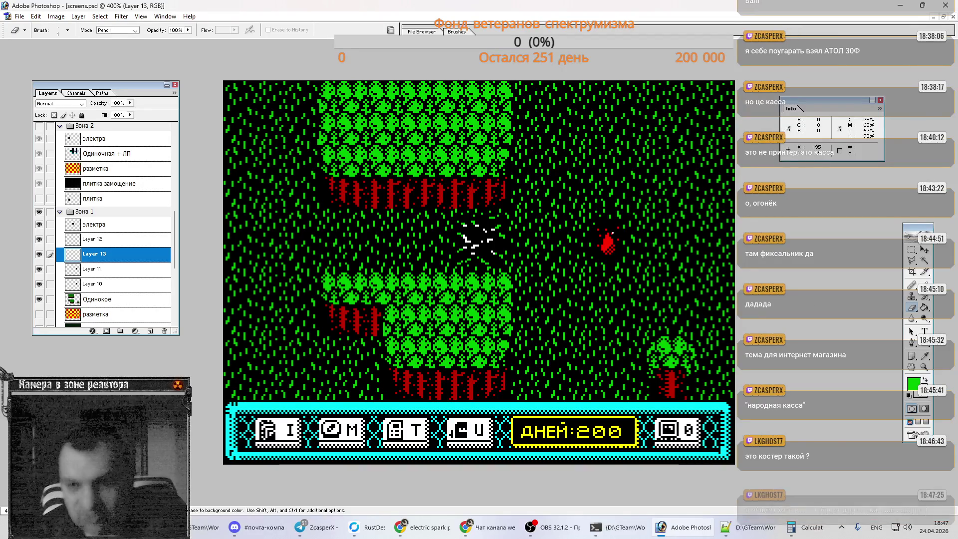
pyautogui.scroll(3, 115, 145)
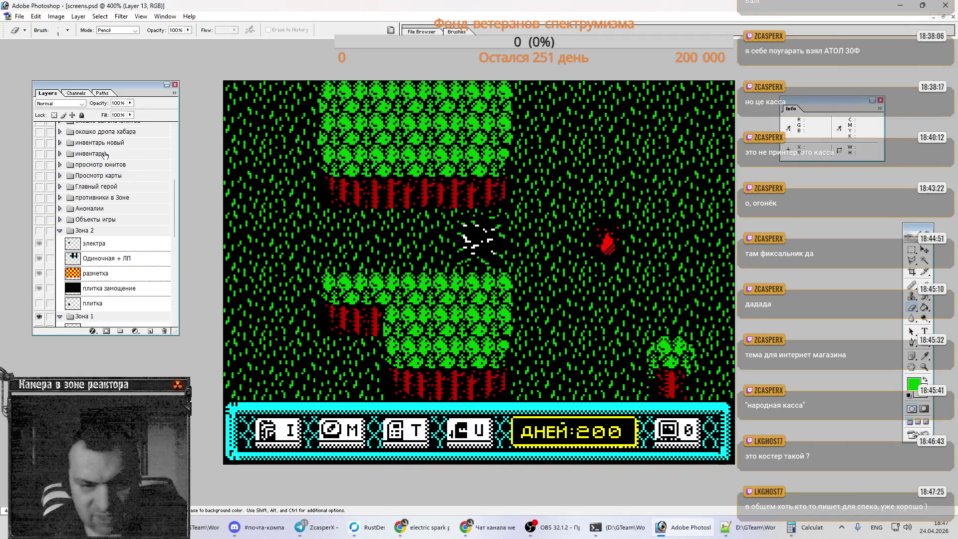
pyautogui.press('i')
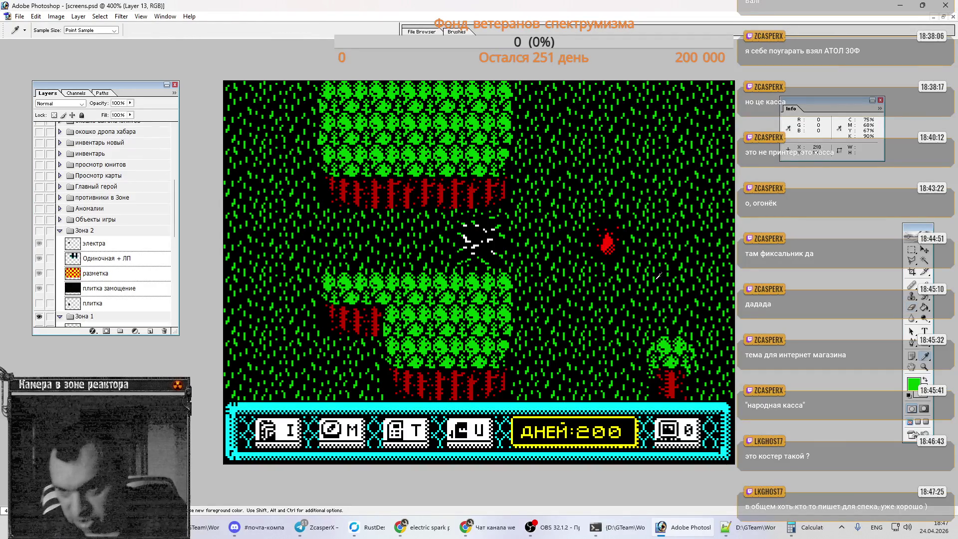
pyautogui.click(604, 247)
pyautogui.press('b')
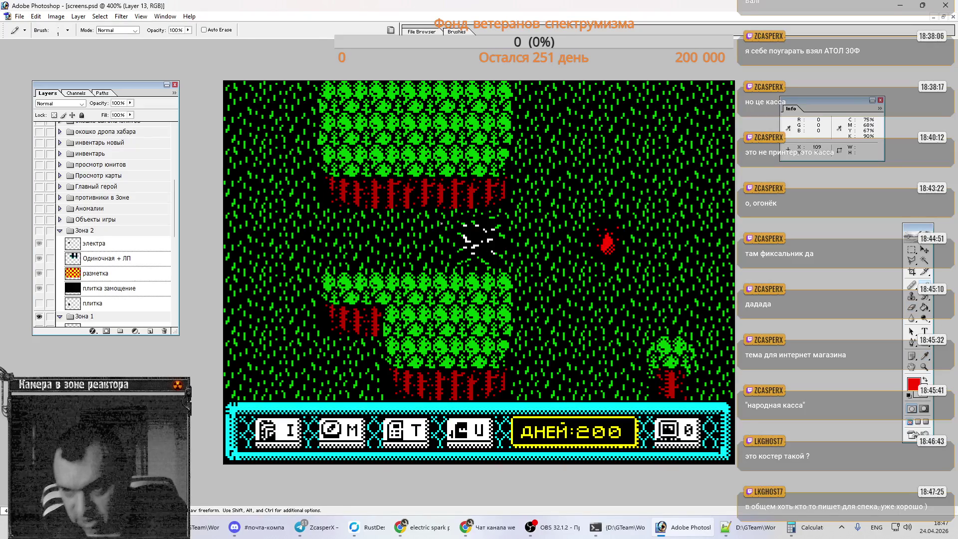
pyautogui.scroll(3, 94, 178)
pyautogui.scroll(3, 111, 188)
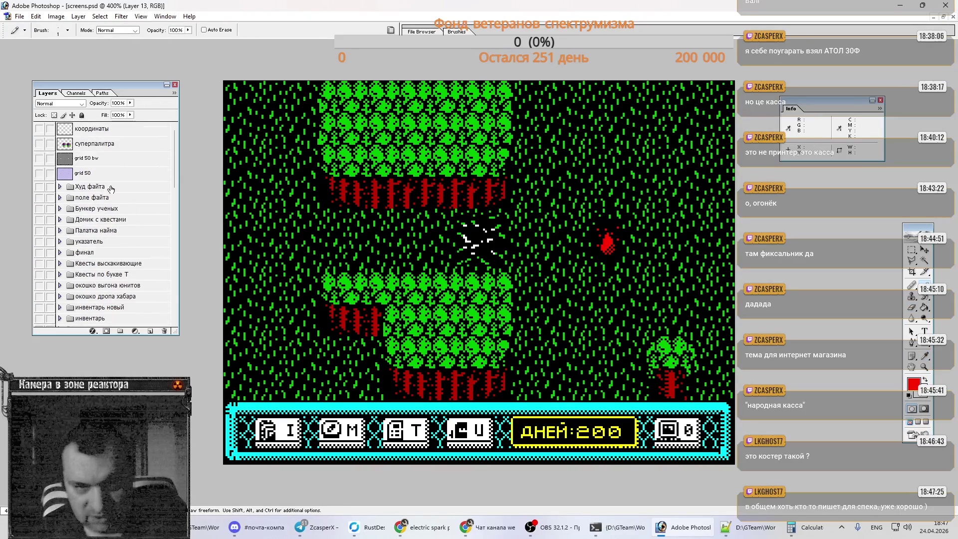
# Step: Check alignment with grid 50, then marquee a 2×10 strip of the flame and try nudging it
pyautogui.click(39, 174)
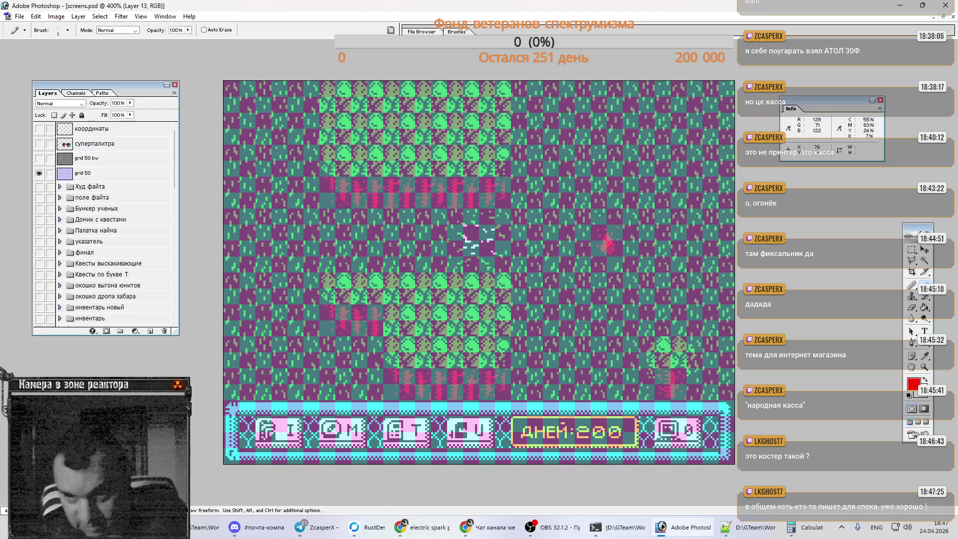
pyautogui.click(40, 174)
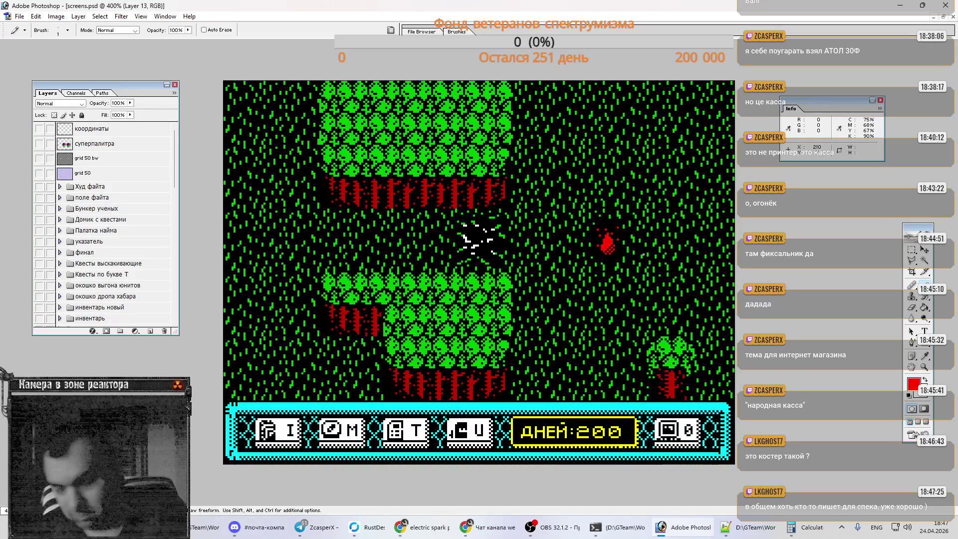
pyautogui.press('m')
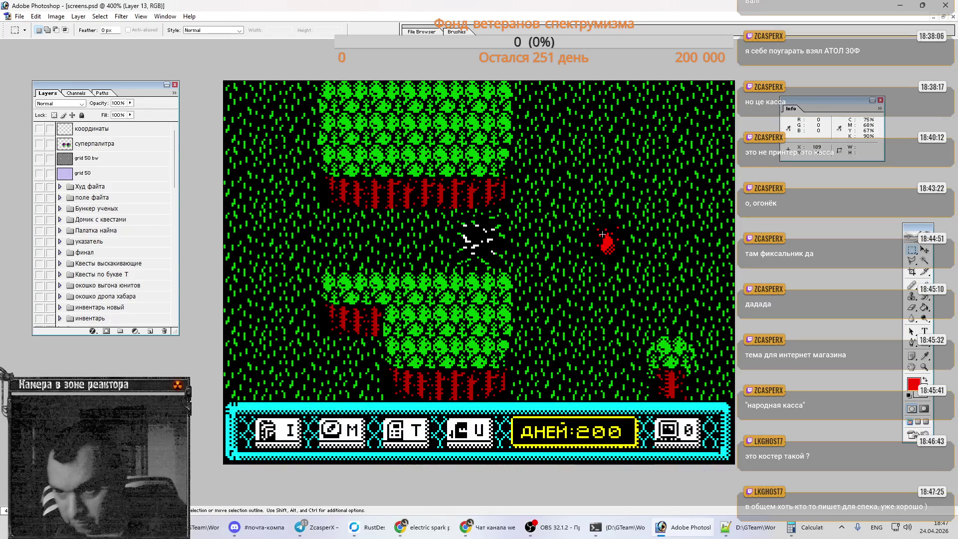
pyautogui.moveTo(601, 233); pyautogui.dragTo(604, 253)
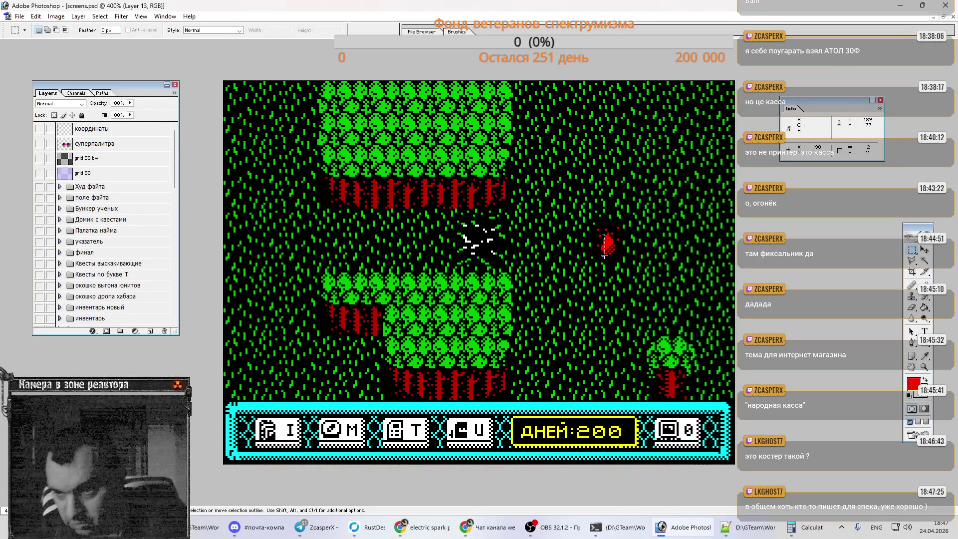
pyautogui.press('ctrl')
pyautogui.keyDown('ctrl'); pyautogui.click(652, 265); pyautogui.keyUp('ctrl')
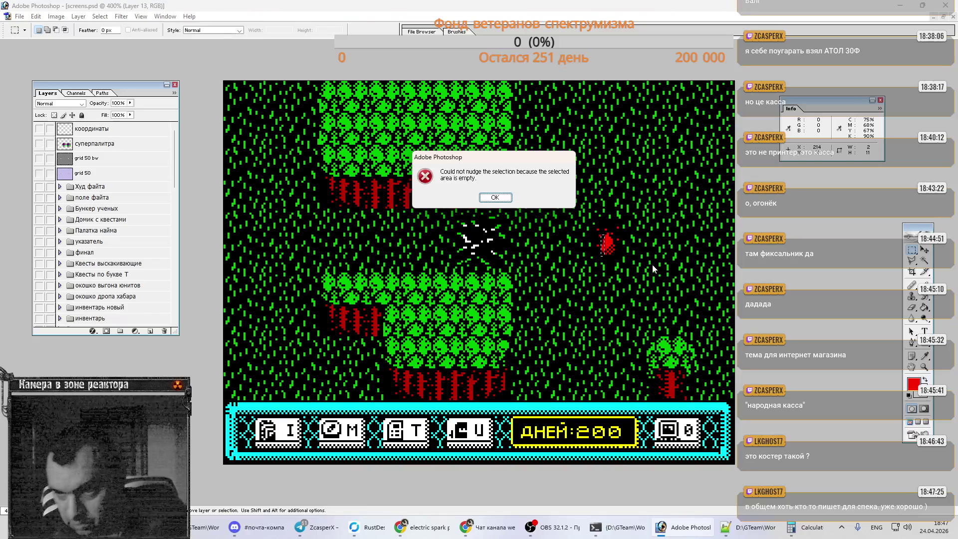
# Step: Dismiss the empty-area alert, select a 3×10 flame strip on Layer 12, then deselect
pyautogui.press('Return')
pyautogui.scroll(-1, 91, 225)
pyautogui.scroll(-10, 91, 225)
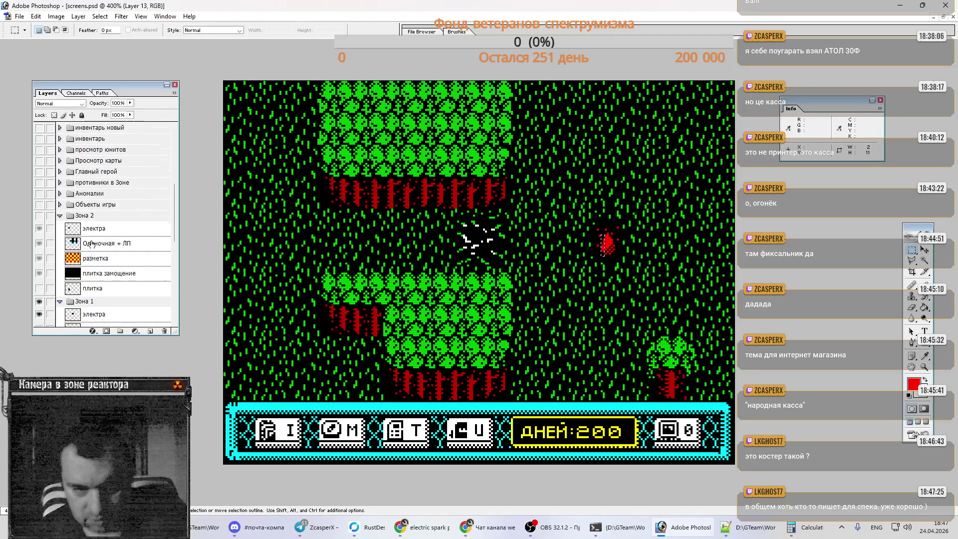
pyautogui.click(105, 230)
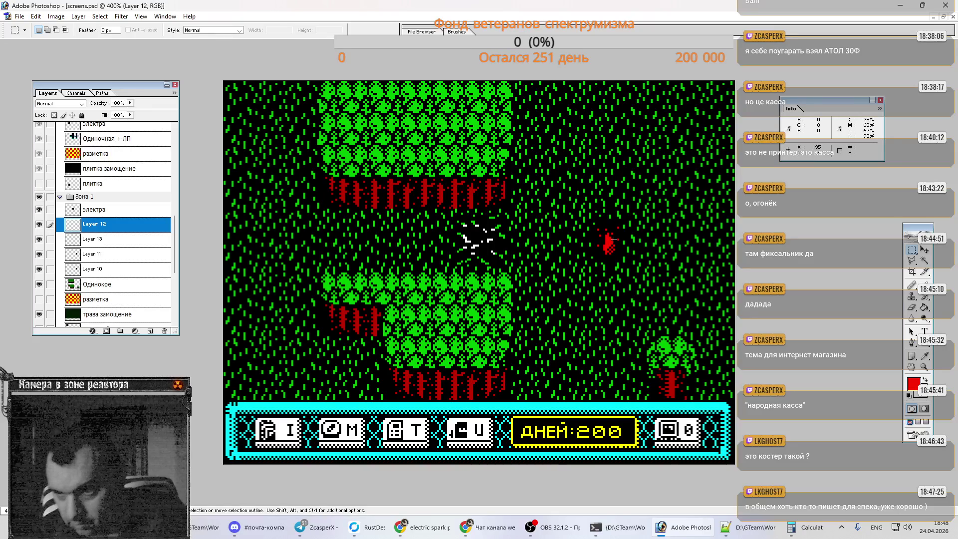
pyautogui.moveTo(615, 240); pyautogui.dragTo(611, 252)
pyautogui.press('b')
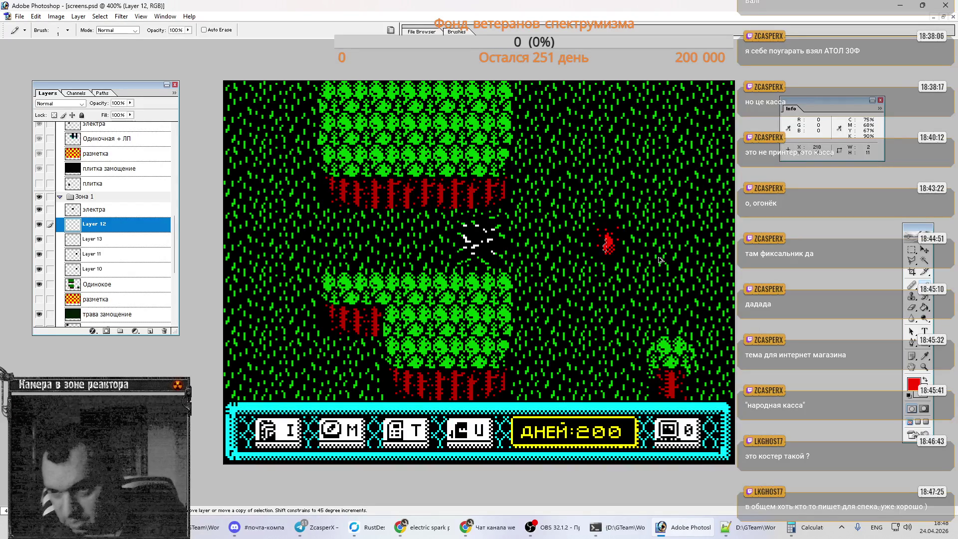
pyautogui.hotkey('ctrl', 'd')
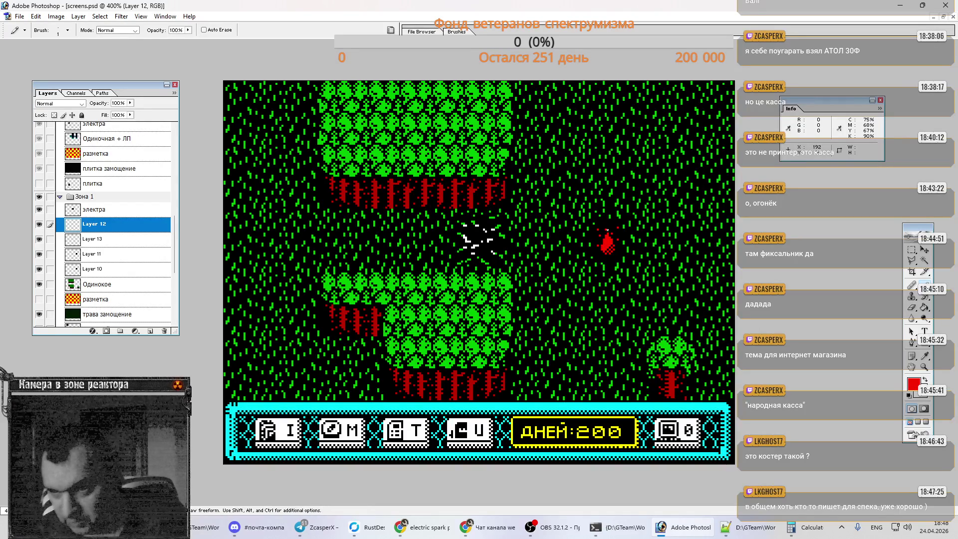
pyautogui.scroll(6, 102, 183)
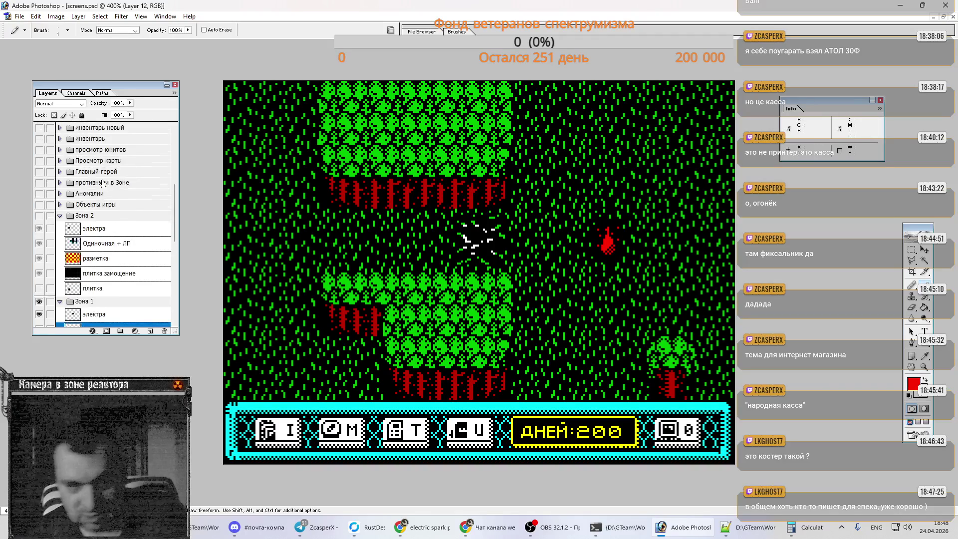
pyautogui.scroll(2, 103, 183)
pyautogui.click(39, 173)
pyautogui.press('e')
pyautogui.press('b')
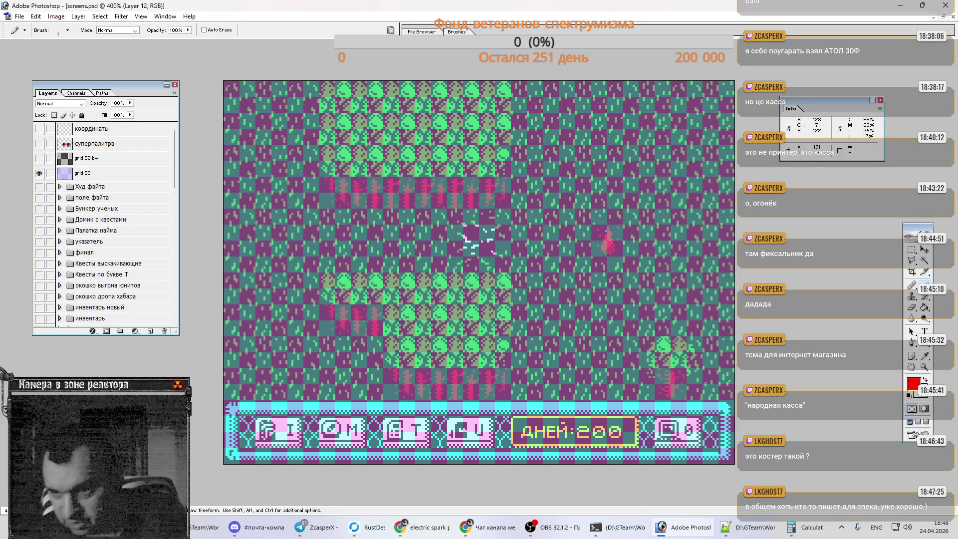
pyautogui.press('e')
pyautogui.press('b')
pyautogui.press('e')
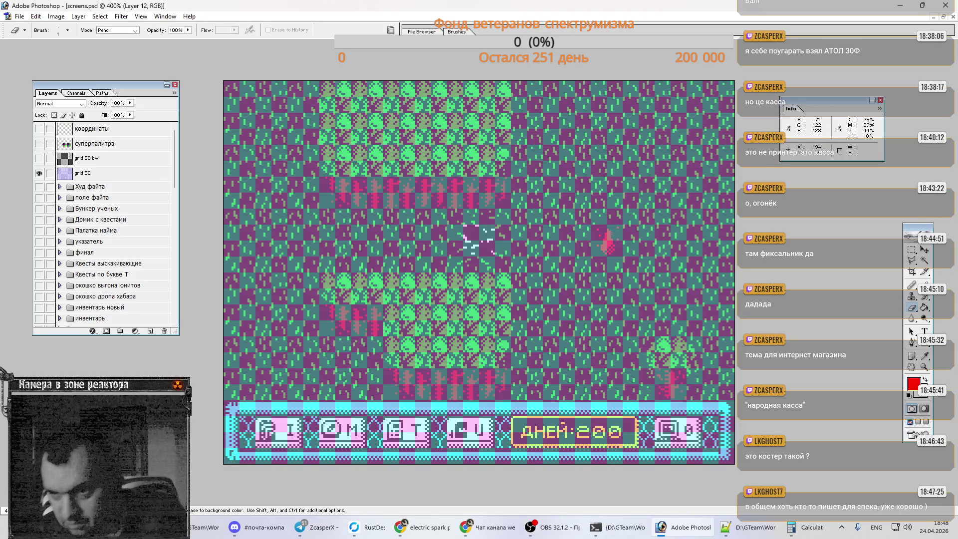
pyautogui.press('b')
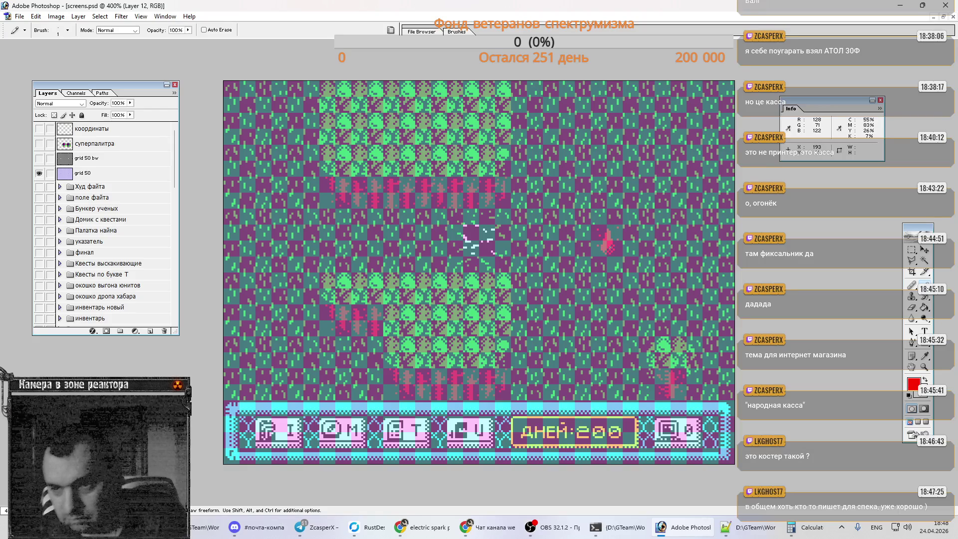
pyautogui.click(39, 173)
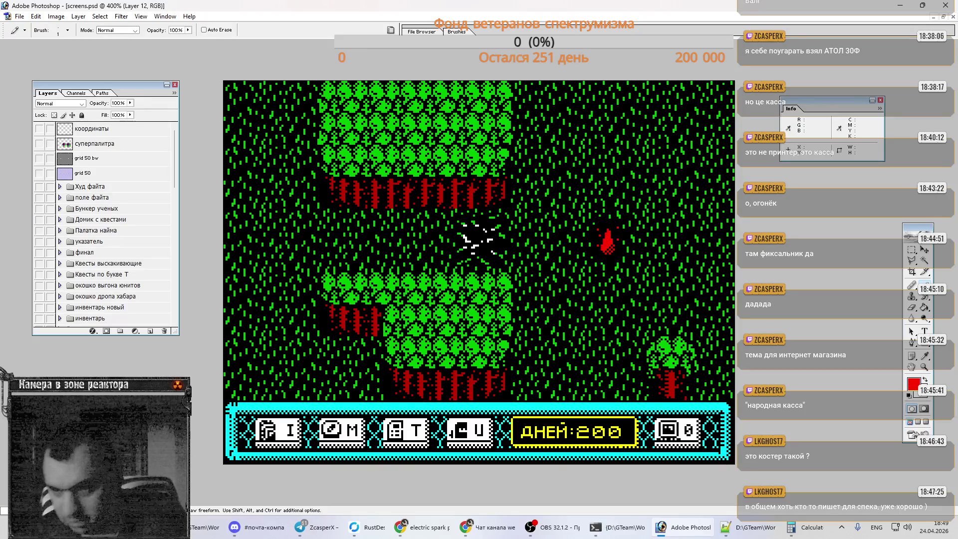
pyautogui.hotkey('ctrl', '+')
# Step: Erase a stray red pixel from the flame sprite and sample the dark red from the flames
pyautogui.hscroll(2, 709, 277)
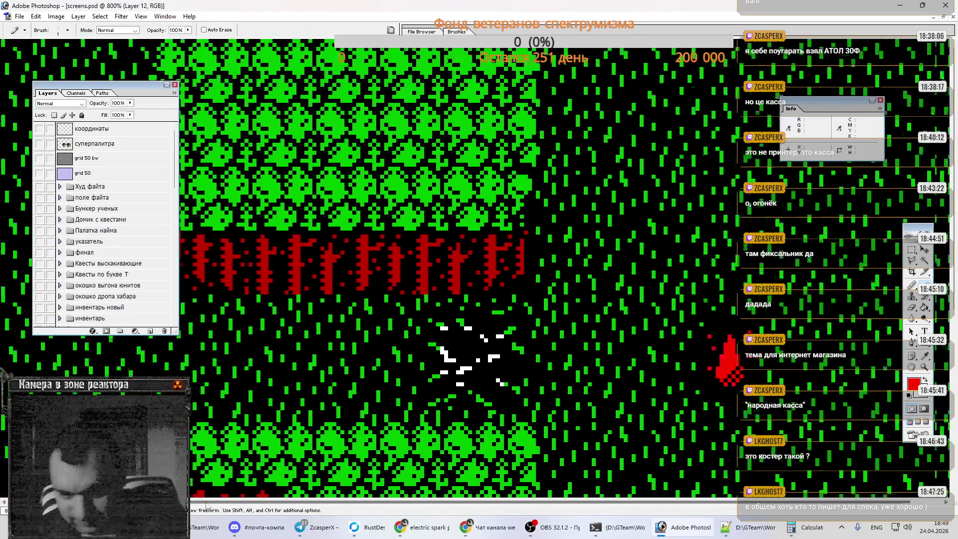
pyautogui.scroll(-2, 709, 277)
pyautogui.scroll(-2, 709, 277)
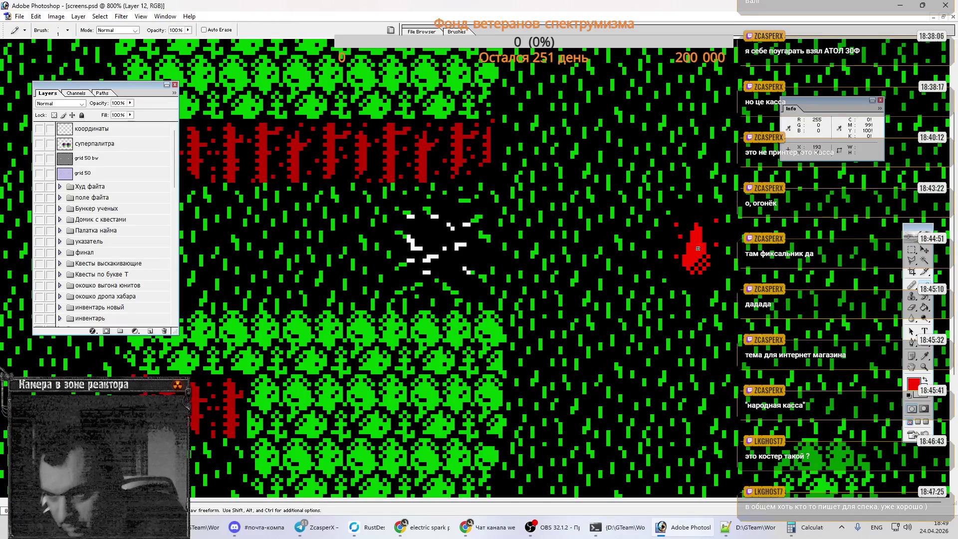
pyautogui.press('e')
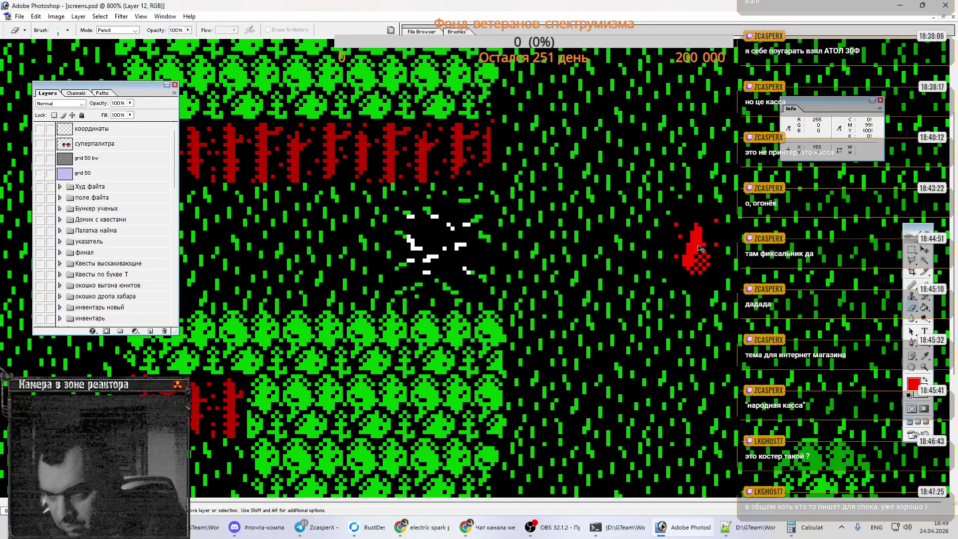
pyautogui.click(700, 244)
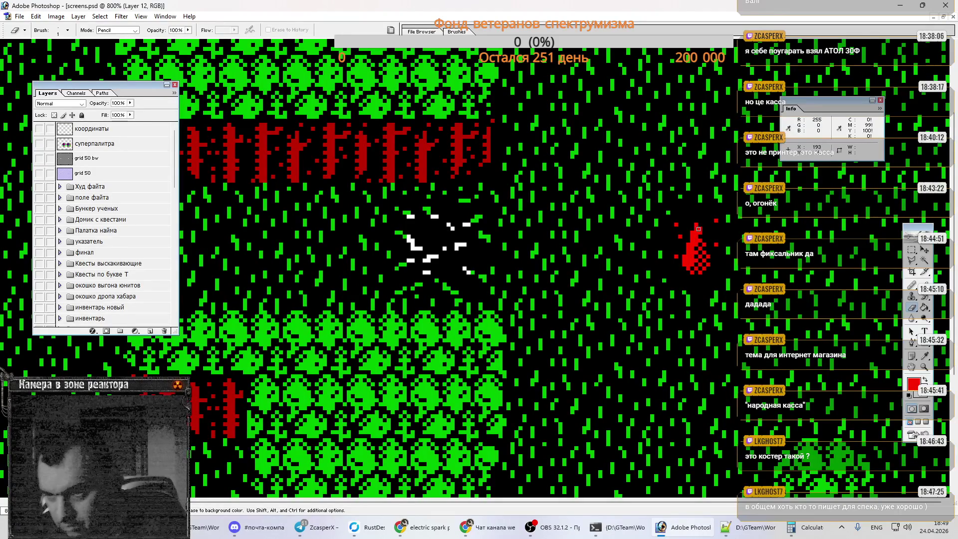
pyautogui.press('b')
pyautogui.press('e')
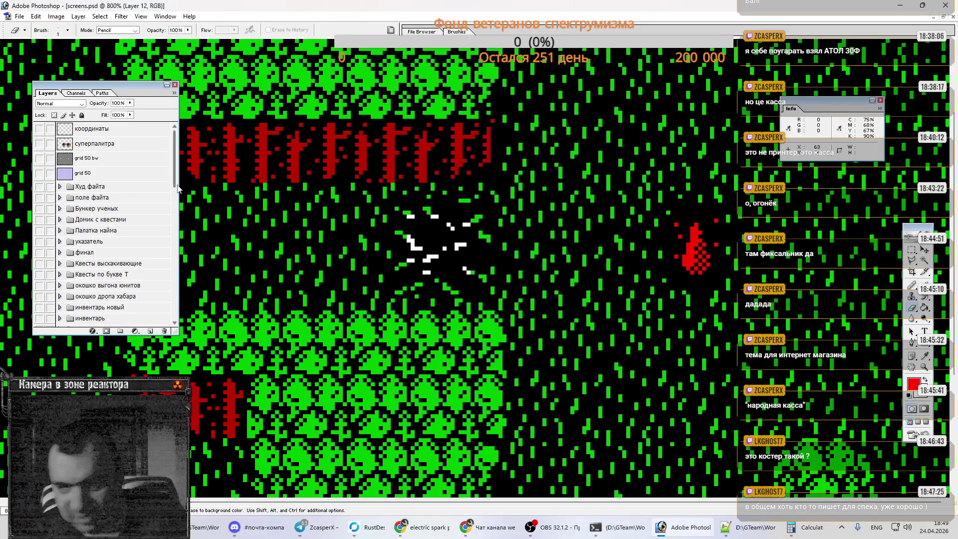
pyautogui.scroll(-5, 88, 181)
pyautogui.keyDown('ctrl'); pyautogui.click(87, 270); pyautogui.keyUp('ctrl')
pyautogui.press('i')
pyautogui.scroll(5, 87, 191)
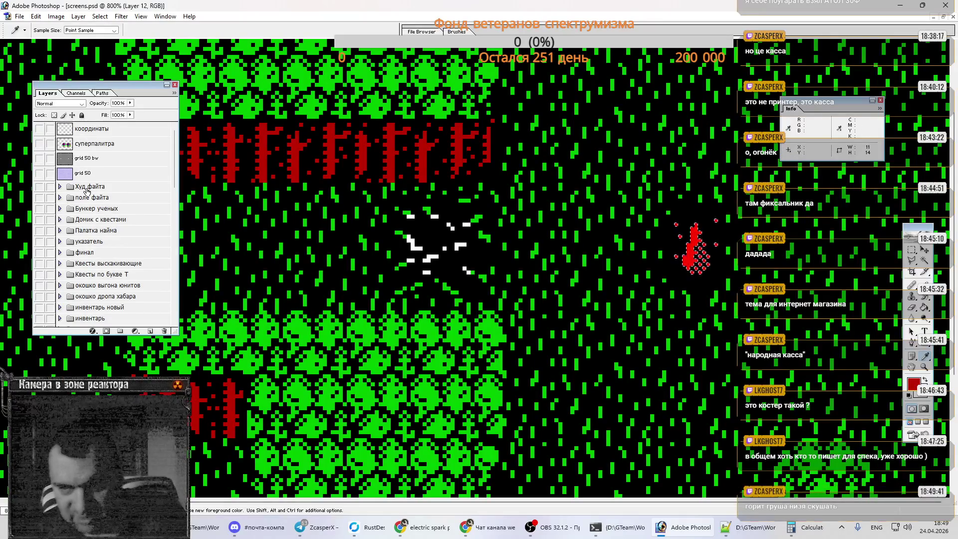
# Step: With grid 50 shown, select a 6×14 area by the flame for filling, then sample its bright red
pyautogui.click(39, 172)
pyautogui.press('m')
pyautogui.moveTo(644, 200); pyautogui.dragTo(696, 302)
pyautogui.moveTo(672, 216); pyautogui.dragTo(696, 272)
pyautogui.press('g')
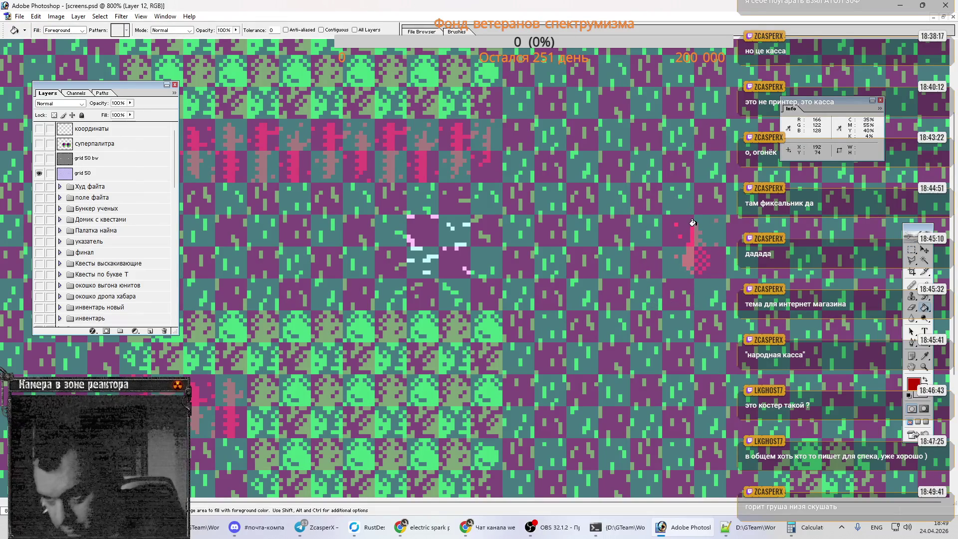
pyautogui.click(39, 175)
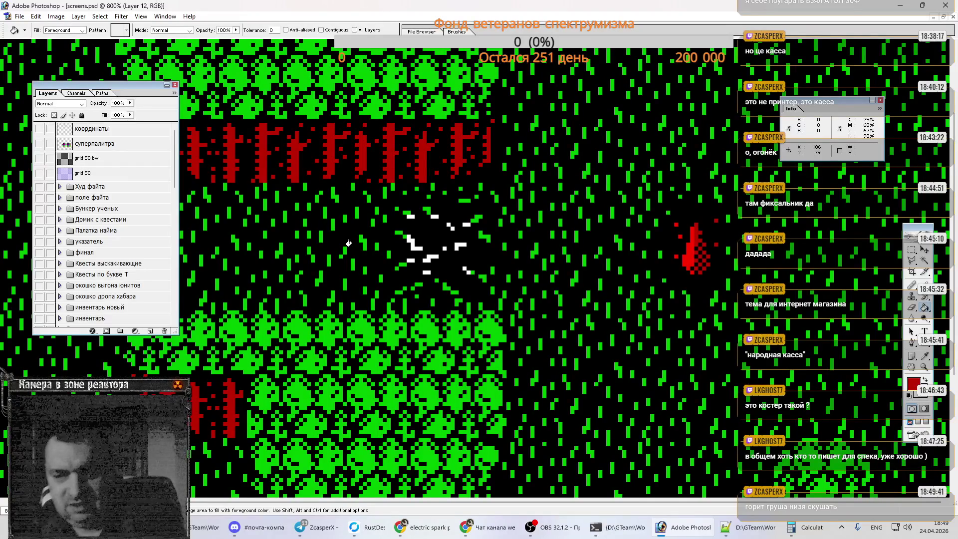
pyautogui.press('i')
pyautogui.click(694, 258)
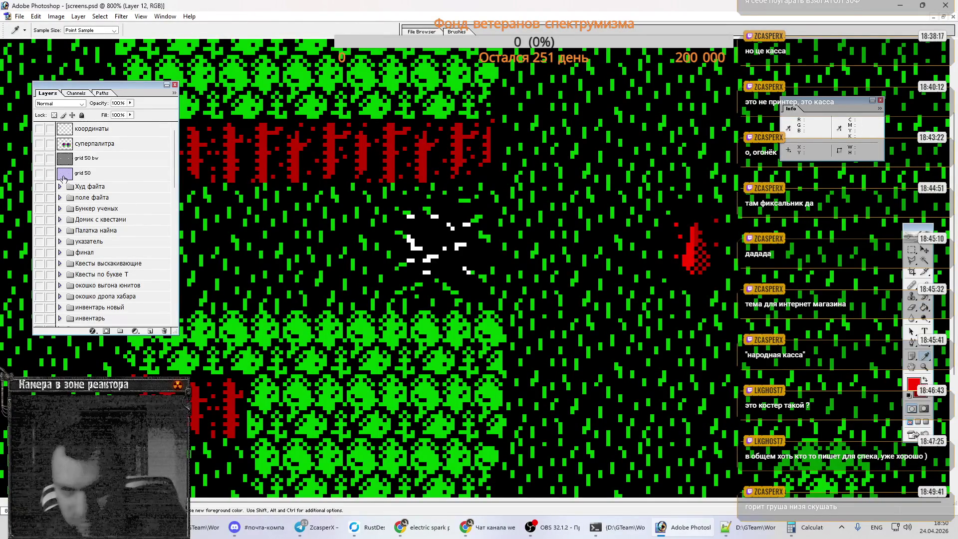
# Step: With the 50 grid shown, select the flame sprite by colour, minus its top part
pyautogui.click(39, 173)
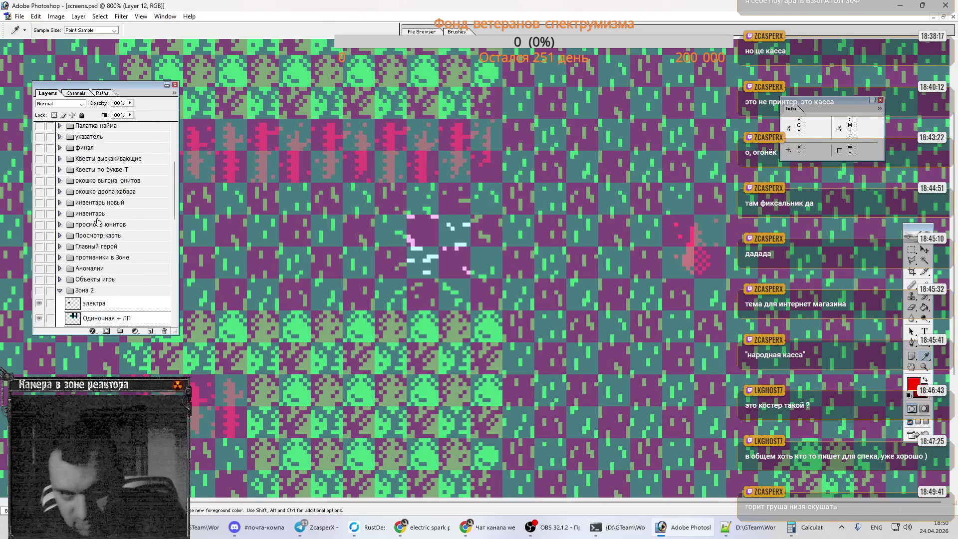
pyautogui.scroll(-10, 54, 199)
pyautogui.press('w')
pyautogui.click(704, 260)
pyautogui.press('m')
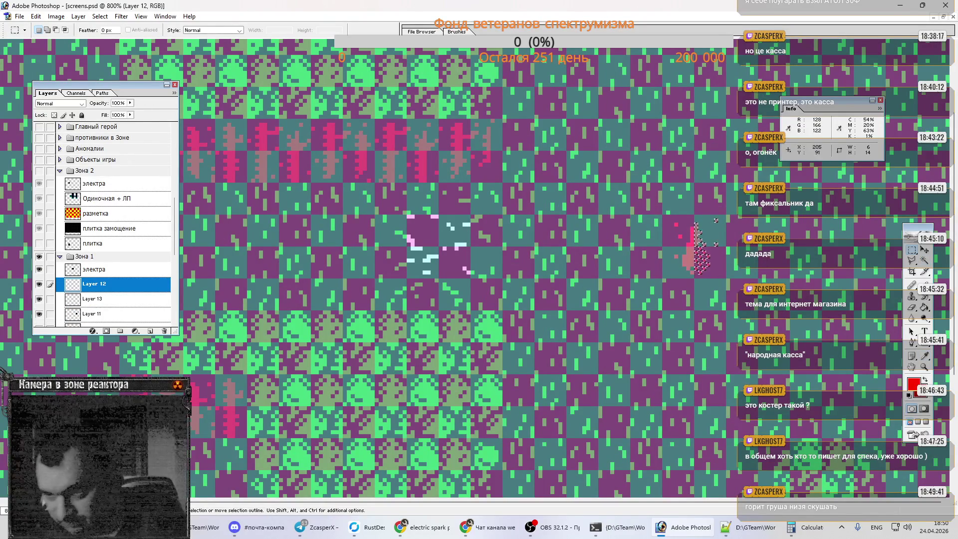
pyautogui.press('alt')
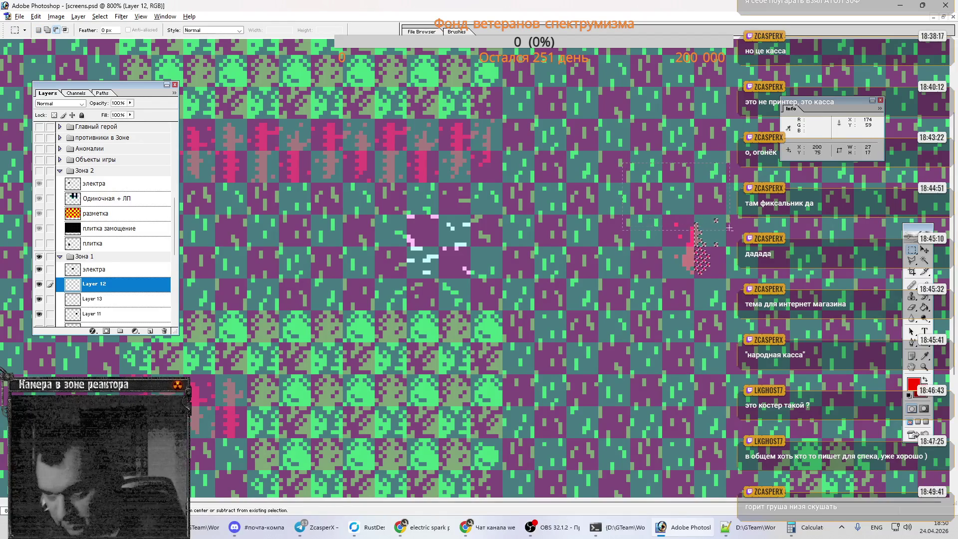
pyautogui.moveTo(713, 220); pyautogui.dragTo(696, 247)
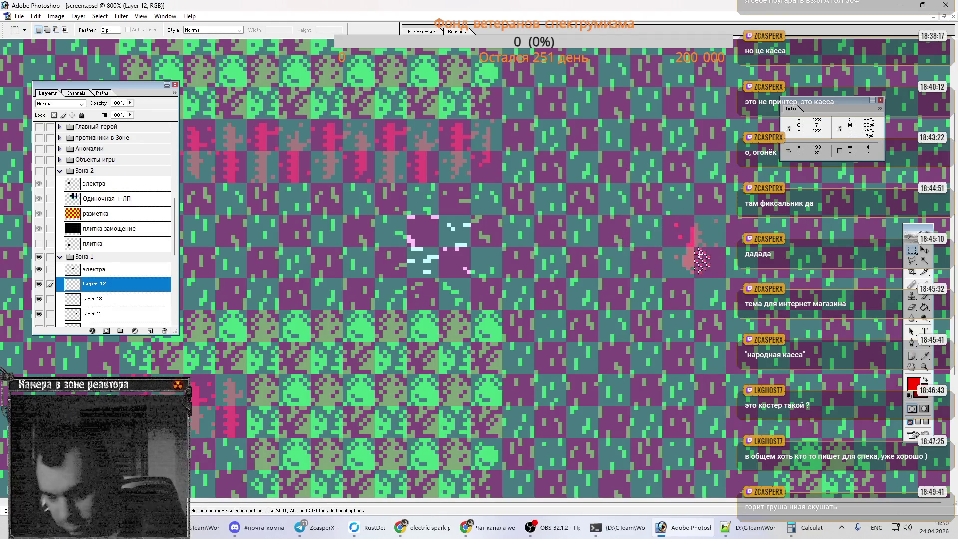
# Step: Fill the selected flame patch with the brighter red, hide the grid, and zoom out
pyautogui.press('g')
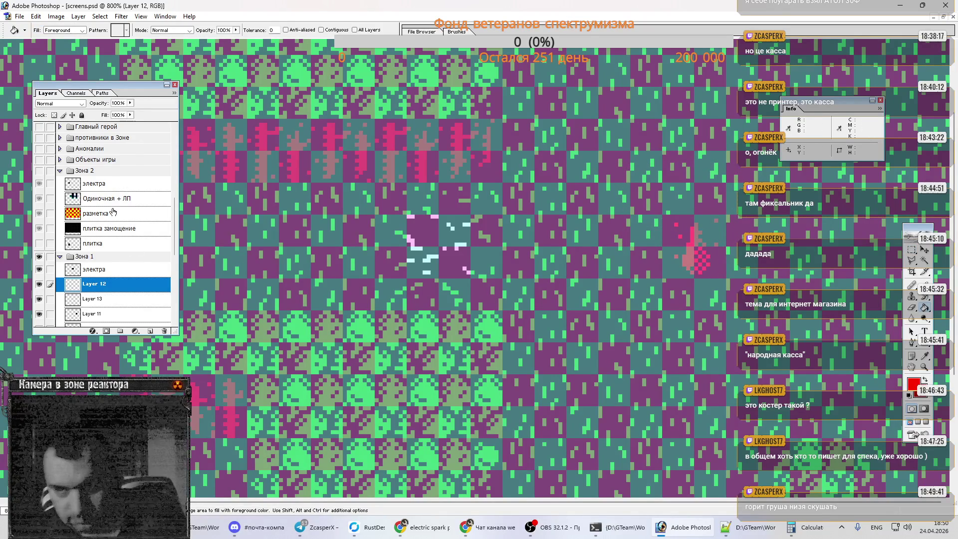
pyautogui.scroll(10, 110, 225)
pyautogui.click(38, 173)
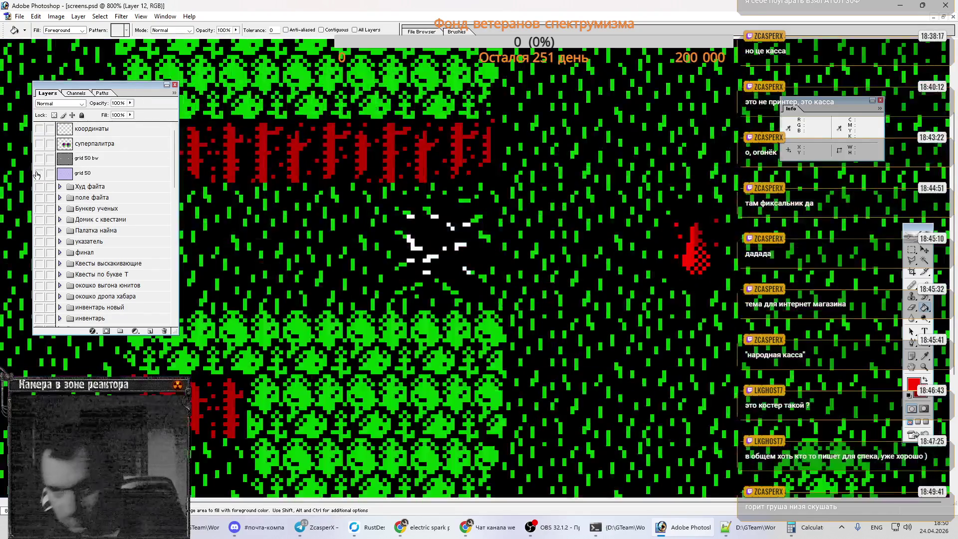
pyautogui.press('m')
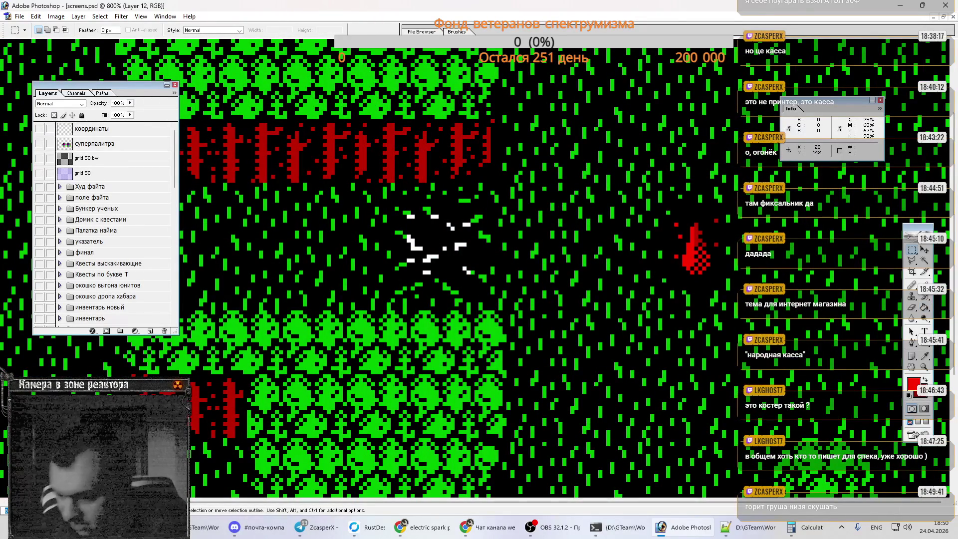
pyautogui.hotkey('ctrl', '-')
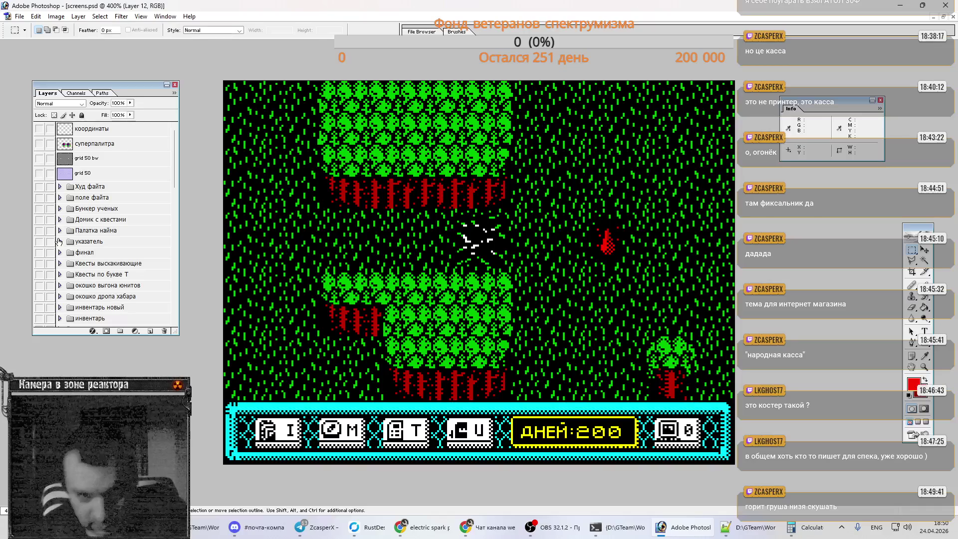
# Step: Erase a stray red pixel from the flame sprite
pyautogui.scroll(-5, 57, 242)
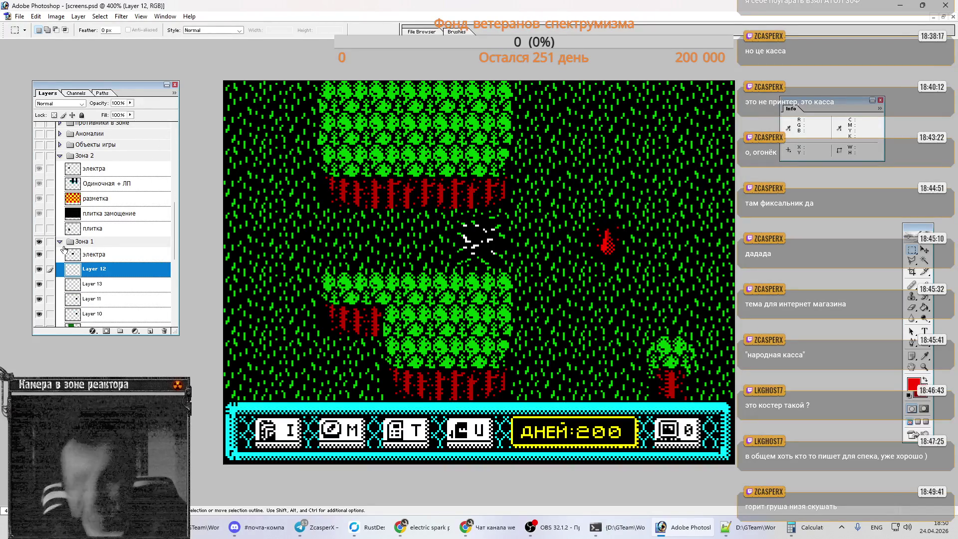
pyautogui.scroll(-3, 64, 249)
pyautogui.press('e')
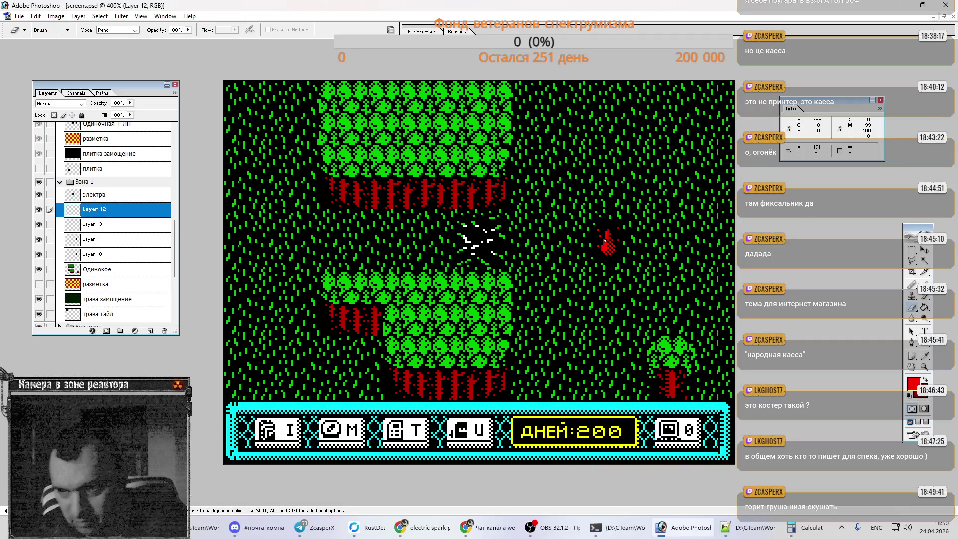
pyautogui.click(605, 241)
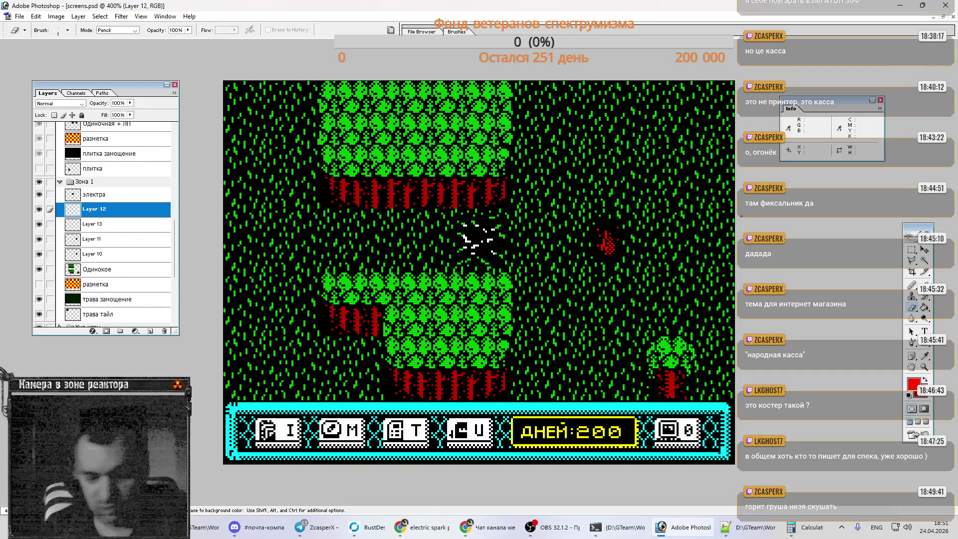
# Step: Select the 32×32 tile around the flame and hide the электра spark layer
pyautogui.press('m')
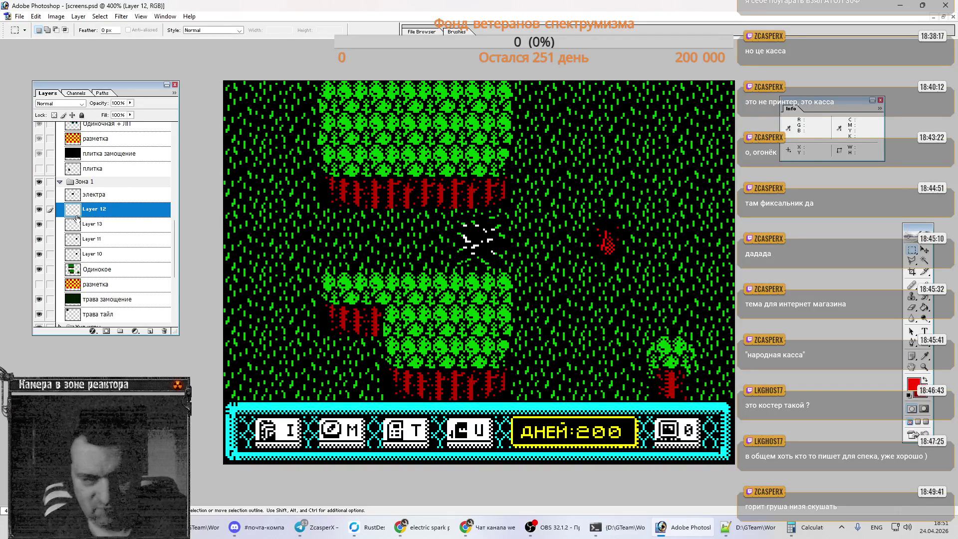
pyautogui.keyDown('ctrl'); pyautogui.click(124, 212); pyautogui.keyUp('ctrl')
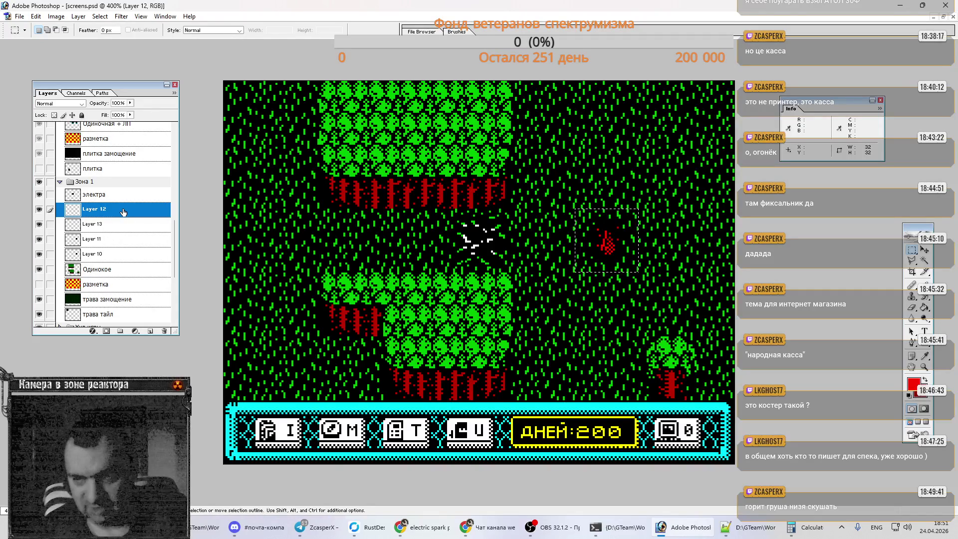
pyautogui.click(39, 194)
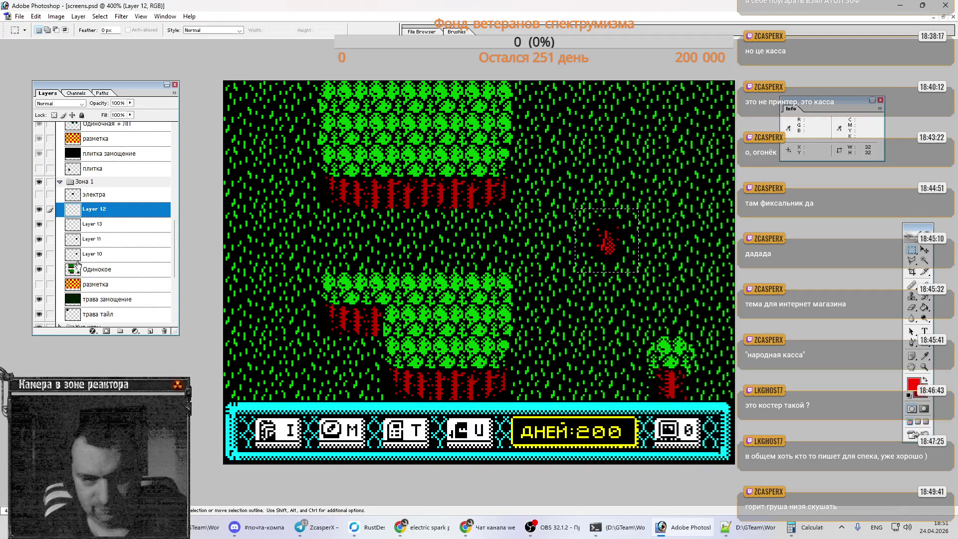
# Step: Show the разметка guide and duplicate the flame tile into copies along the path
pyautogui.click(39, 284)
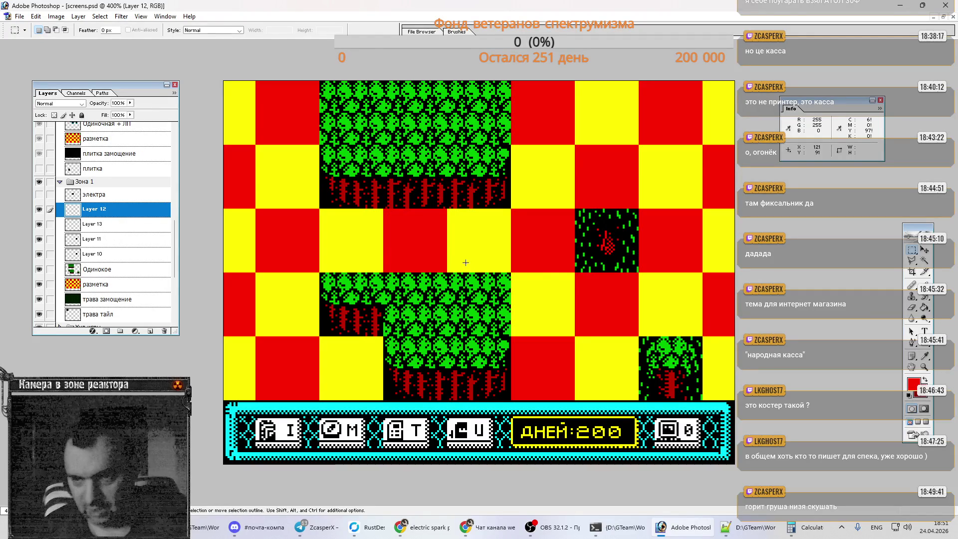
pyautogui.hotkey('ctrl', 'j')
pyautogui.moveTo(557, 275); pyautogui.dragTo(429, 307)
pyautogui.moveTo(503, 278)
pyautogui.mouseDown()
pyautogui.moveTo(565, 245)
pyautogui.moveTo(501, 276)
pyautogui.moveTo(534, 199)
pyautogui.moveTo(469, 293)
pyautogui.moveTo(620, 188)
pyautogui.moveTo(524, 278)
pyautogui.moveTo(554, 157)
pyautogui.moveTo(546, 127)
pyautogui.moveTo(474, 273)
pyautogui.moveTo(474, 249)
pyautogui.moveTo(475, 241)
pyautogui.moveTo(477, 267)
pyautogui.moveTo(522, 306)
pyautogui.moveTo(539, 300)
pyautogui.moveTo(477, 272)
pyautogui.moveTo(474, 286)
pyautogui.moveTo(538, 361)
pyautogui.mouseUp()
pyautogui.hotkey('ctrl', 'j')
pyautogui.hotkey('ctrl', 'j')
pyautogui.hotkey('ctrl', 'j')
pyautogui.hotkey('ctrl', 'j')
pyautogui.hotkey('ctrl', 'j')
pyautogui.hotkey('ctrl', 'j')
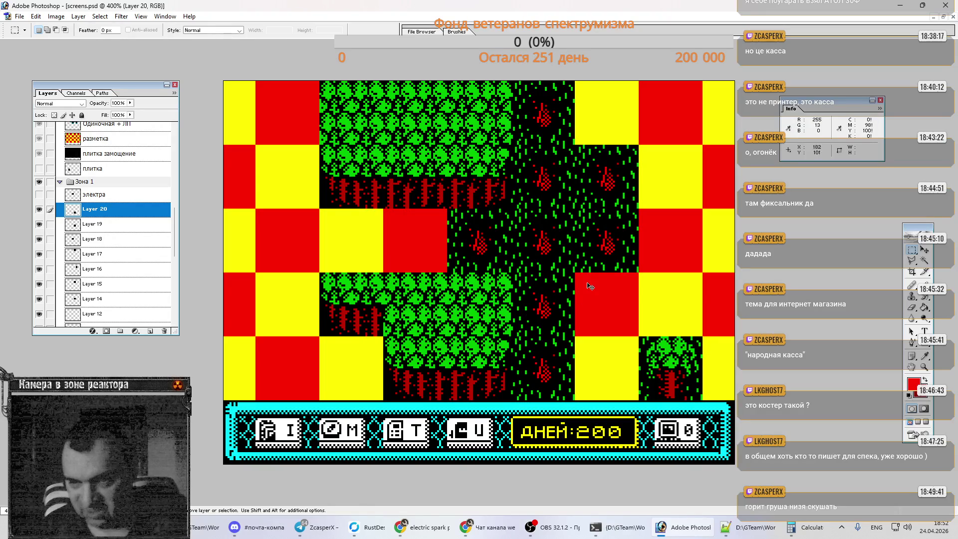
# Step: Hide разметка, merge the flame copies down from Layer 19, and switch to OBS Studio
pyautogui.scroll(-3, 70, 213)
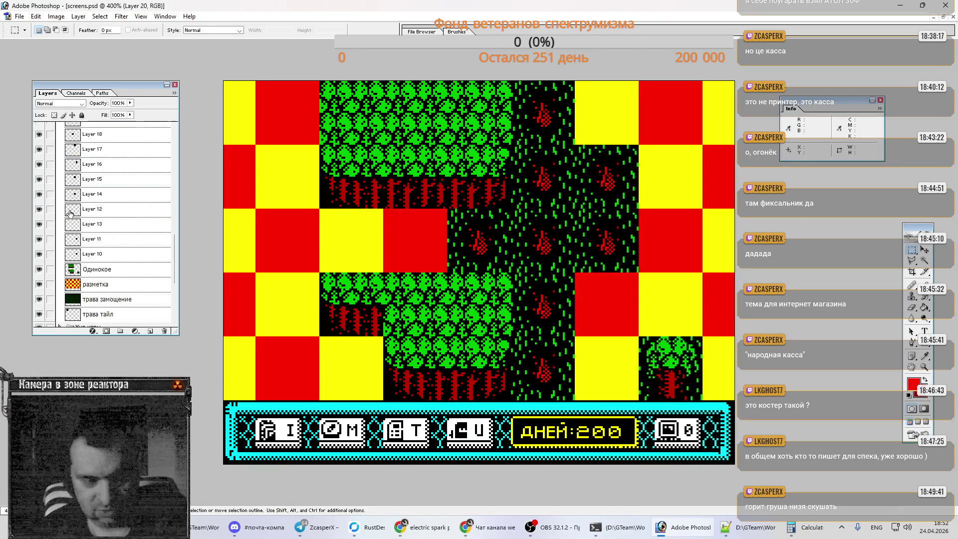
pyautogui.click(39, 284)
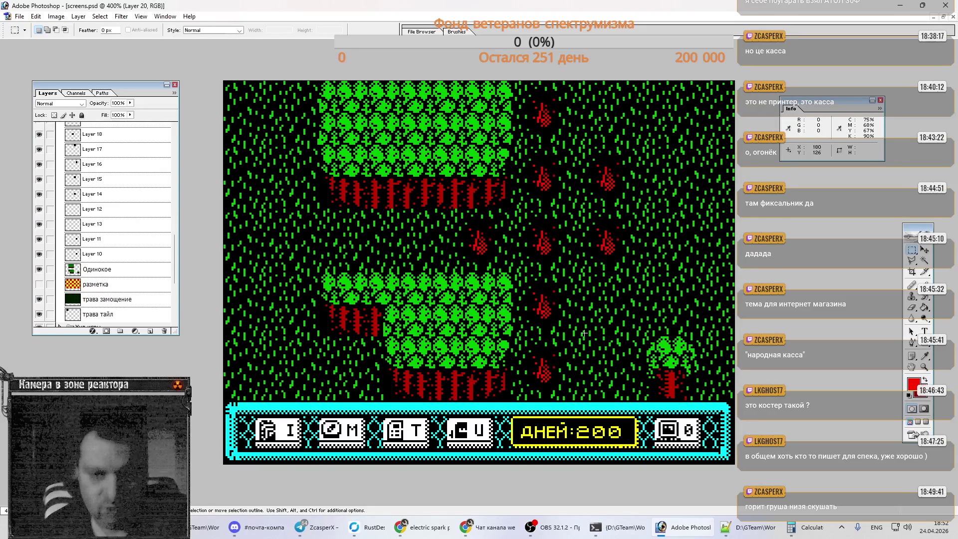
pyautogui.scroll(4, 116, 192)
pyautogui.click(122, 181)
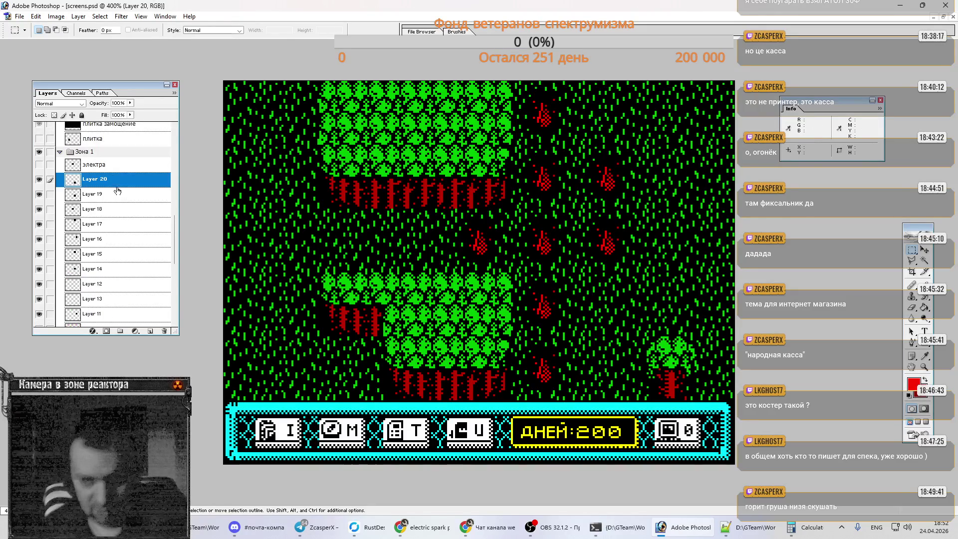
pyautogui.hotkey('ctrl', 'e')
pyautogui.hotkey('ctrl', 'e')
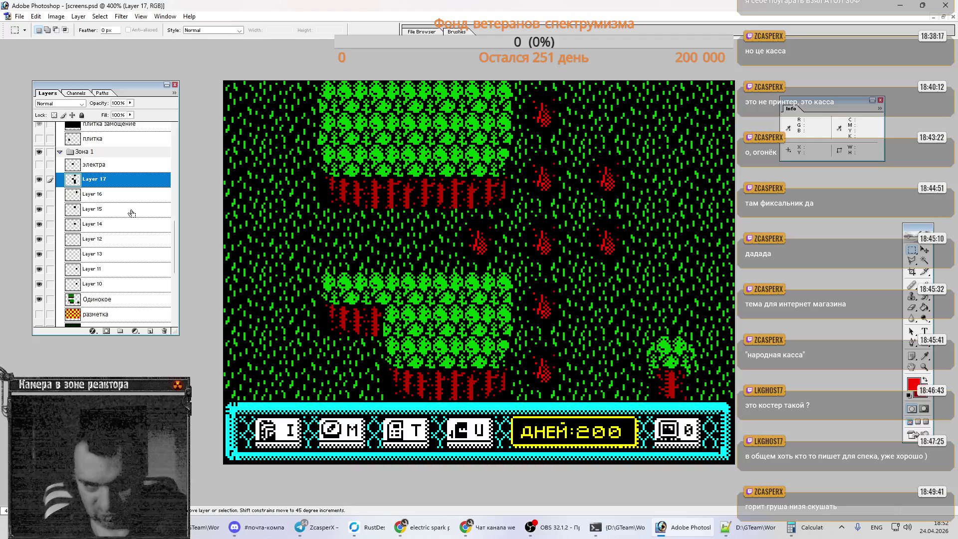
pyautogui.hotkey('ctrl', 'e')
pyautogui.hotkey('ctrl', 'e')
pyautogui.hotkey('ctrl', 'e')
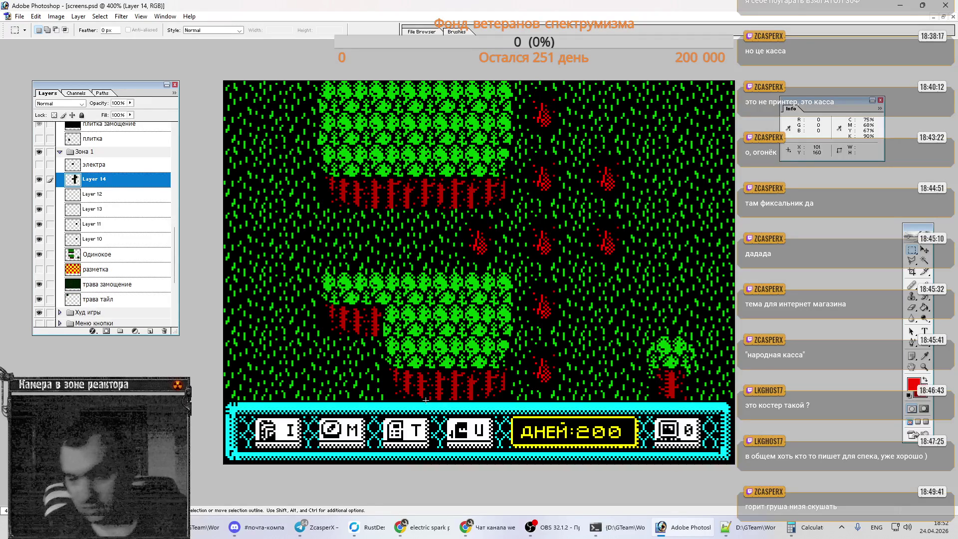
pyautogui.click(564, 529)
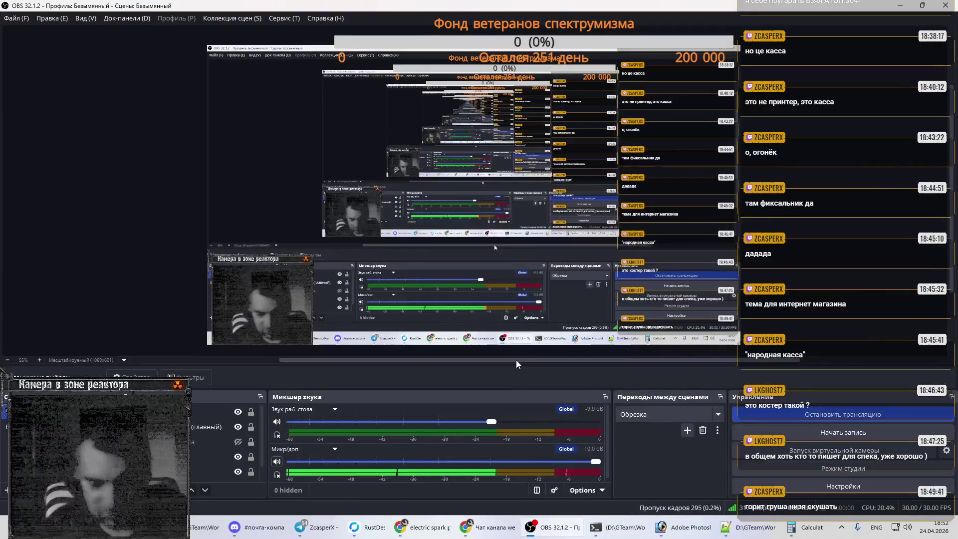
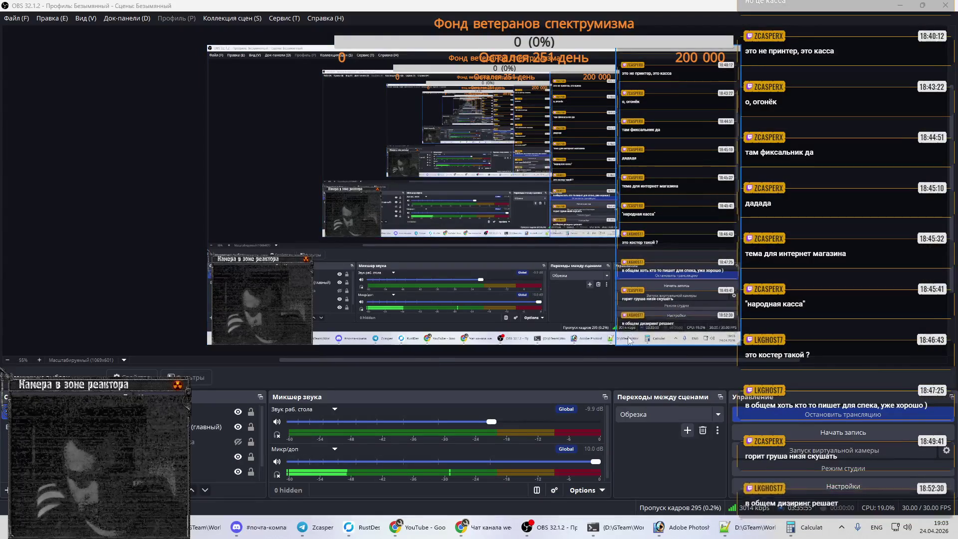
# Step: Minimize OBS and open a followed channel's Twitch live stream in a new browser window
pyautogui.click(902, 6)
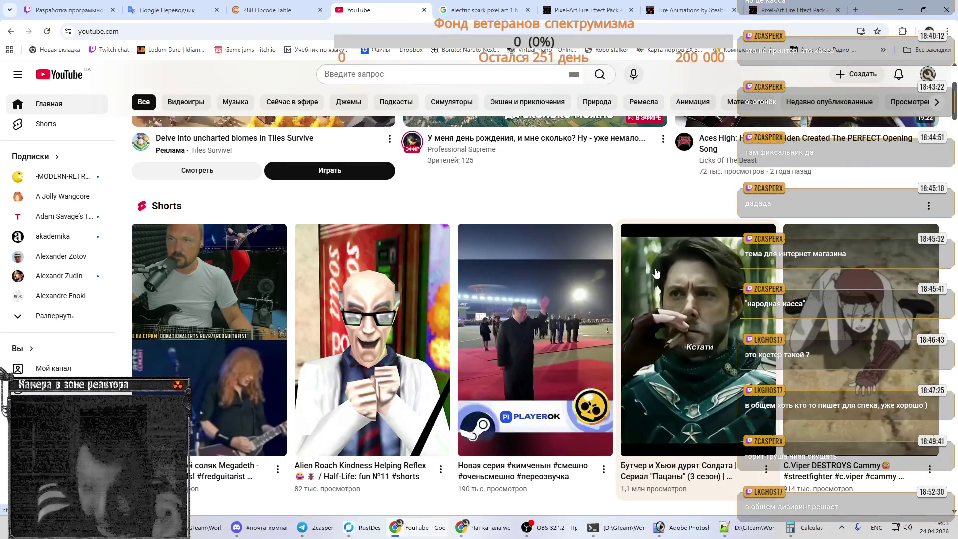
pyautogui.click(30, 9)
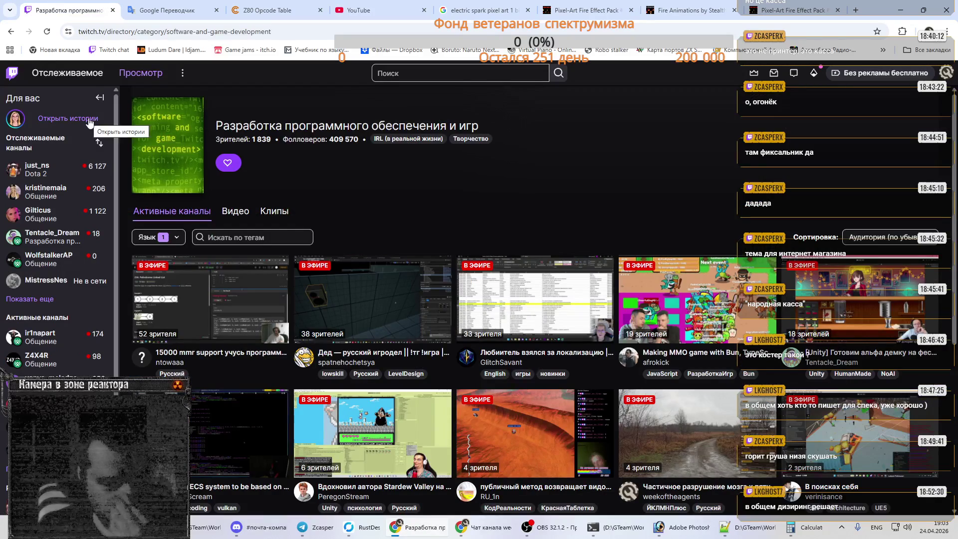
pyautogui.rightClick(75, 218)
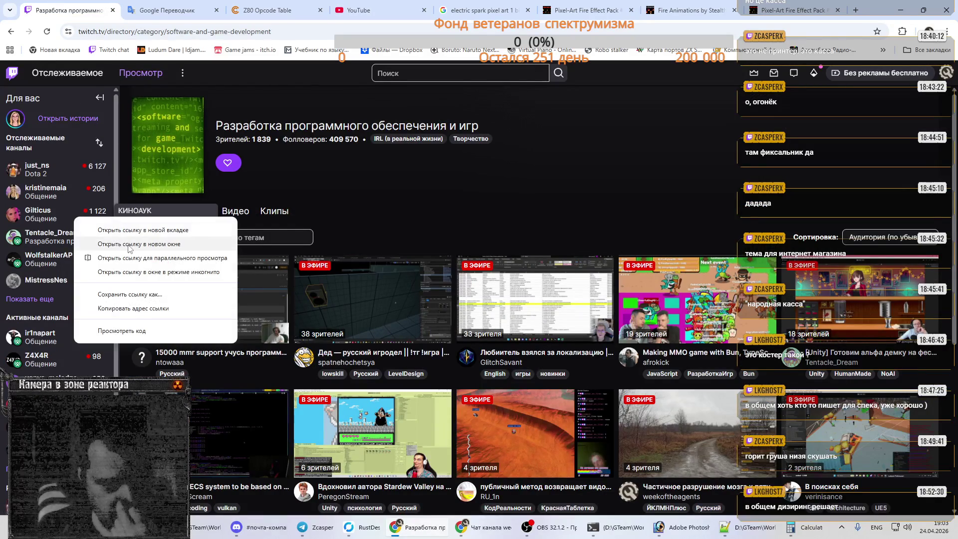
pyautogui.click(128, 245)
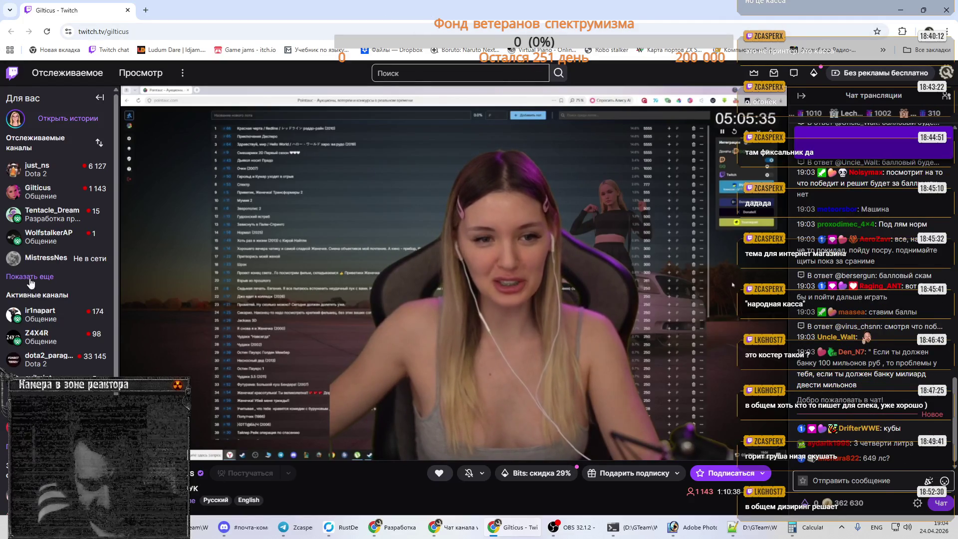
pyautogui.click(40, 315)
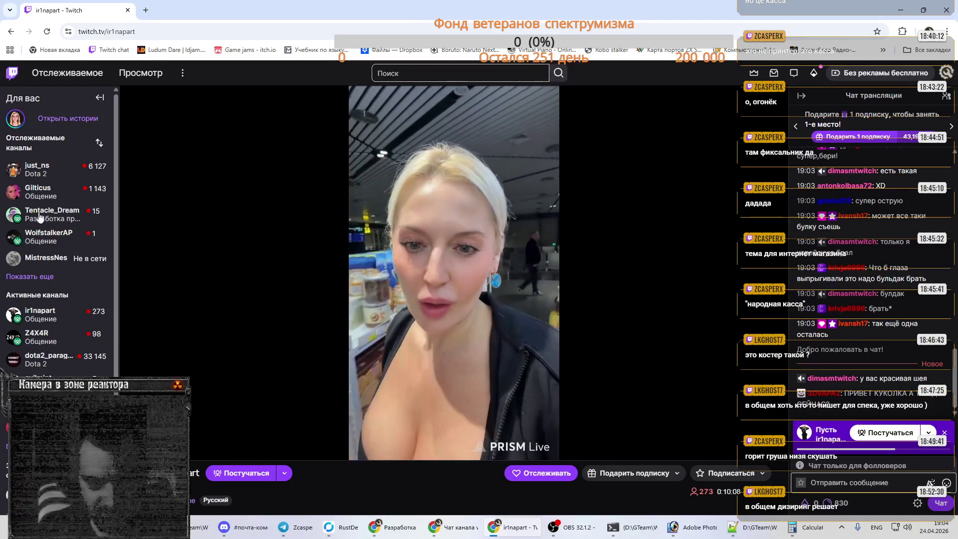
# Step: Check a third followed stream, then return to the category page and bring Photoshop forward
pyautogui.click(34, 236)
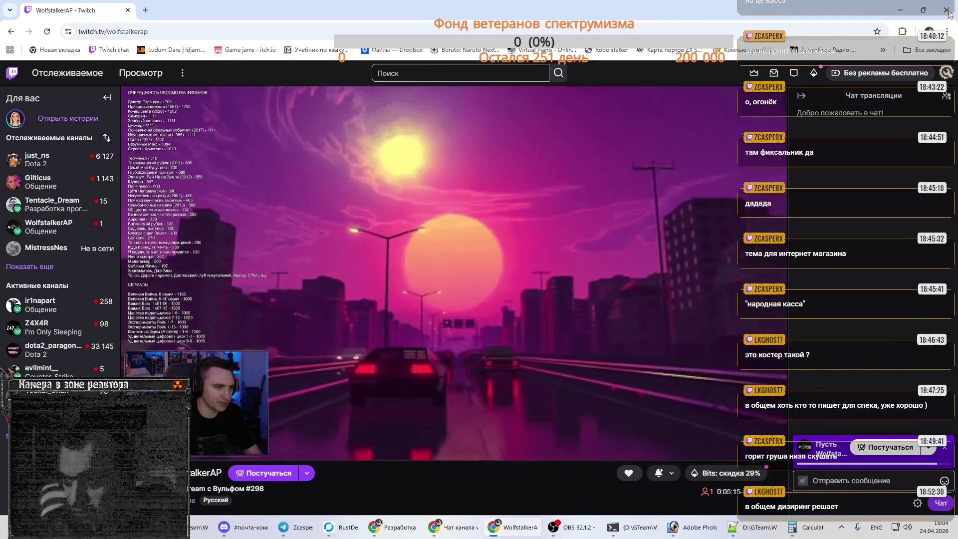
pyautogui.hotkey('alt', 'Tab')
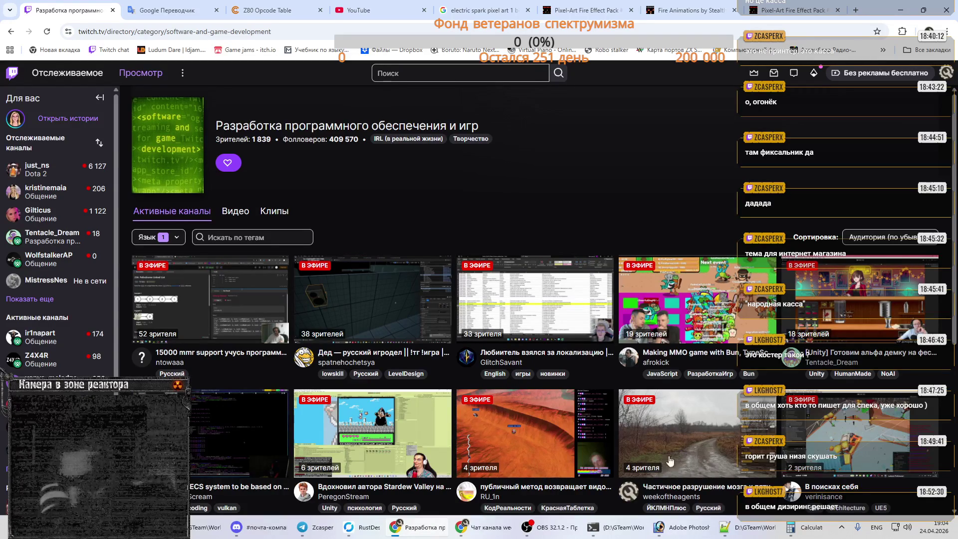
pyautogui.click(684, 527)
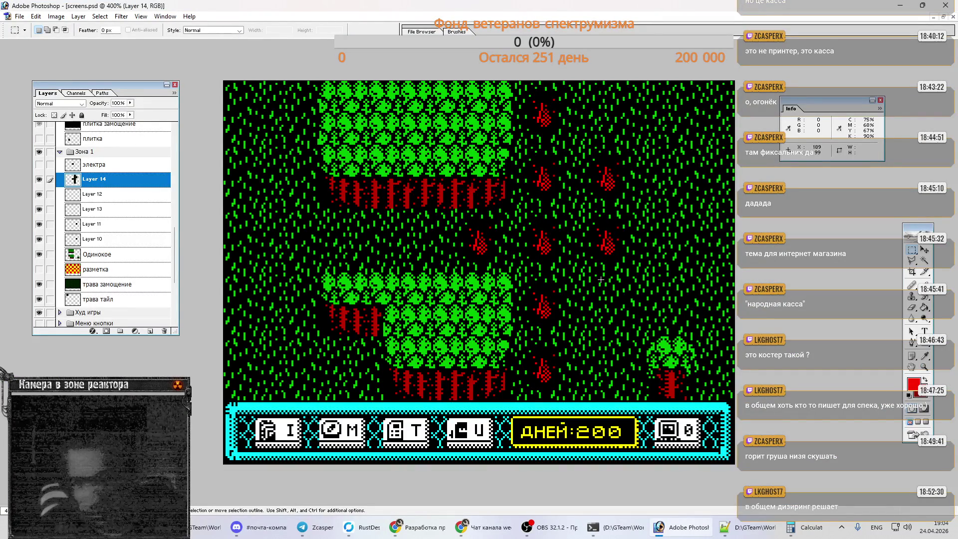
# Step: Delete the spare fire layers 14, 12 and 13 from Зона 1
pyautogui.rightClick(92, 186)
pyautogui.click(146, 227)
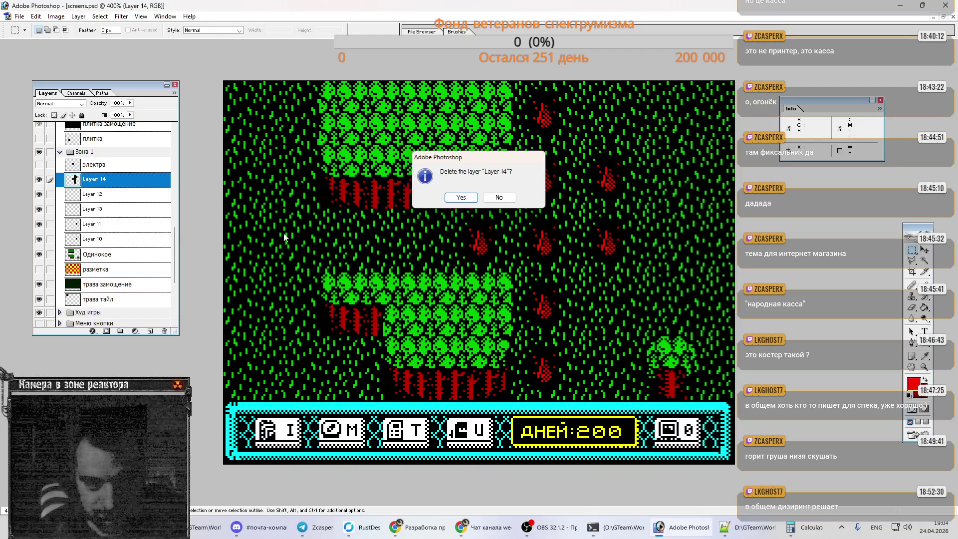
pyautogui.click(458, 199)
pyautogui.click(39, 180)
pyautogui.press('Delete')
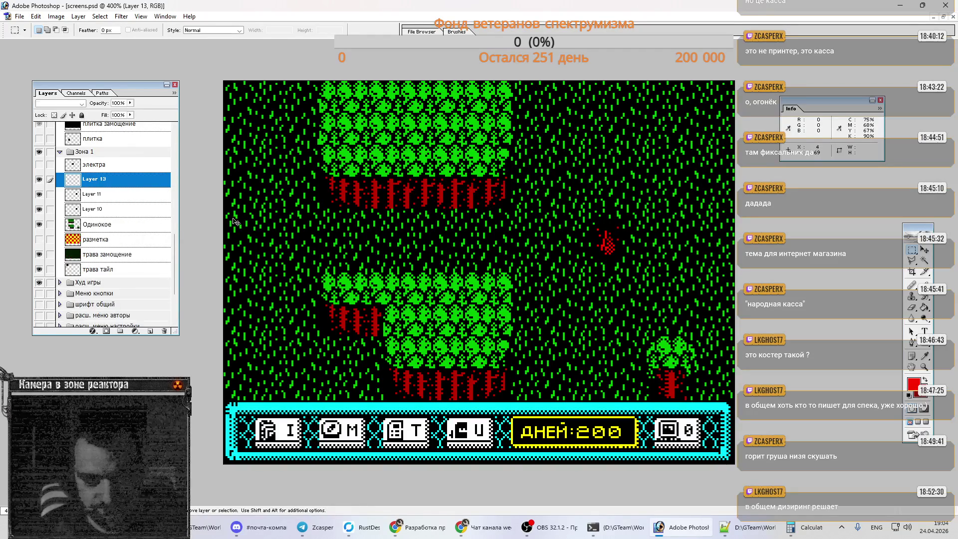
pyautogui.press('Delete')
# Step: Rename Layer 11 to 'Жарка' and select its fire sprite's pixels
pyautogui.doubleClick(91, 180)
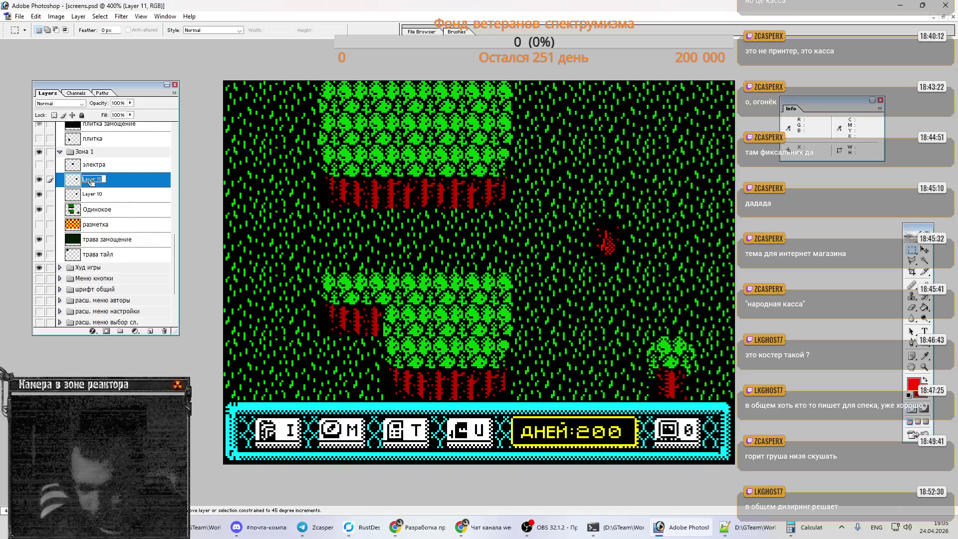
pyautogui.hotkey('alt', 'shift')
pyautogui.write('Жарка')
pyautogui.press('Return')
pyautogui.hotkey('alt', 'shift')
pyautogui.keyDown('ctrl'); pyautogui.click(110, 182); pyautogui.keyUp('ctrl')
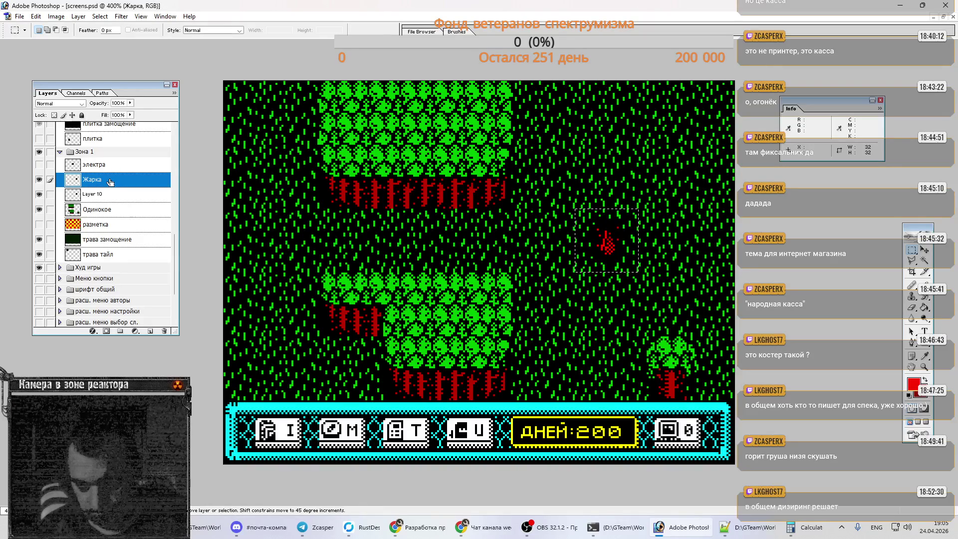
pyautogui.hotkey('ctrl', 'Tab')
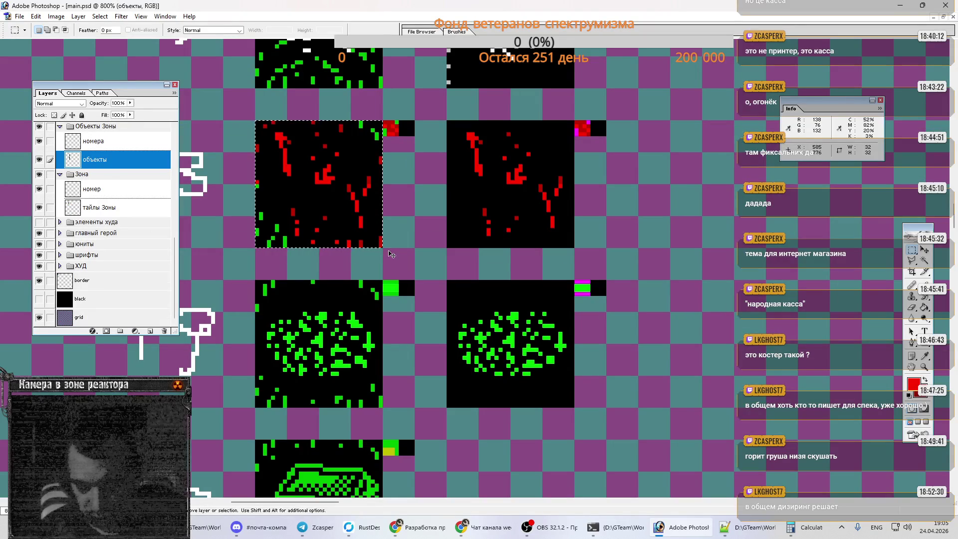
# Step: Paste the fire sprite into the tile, merge it into объекты, and paint the marker's green pixels
pyautogui.hotkey('ctrl', 'v')
pyautogui.hotkey('ctrl', 'e')
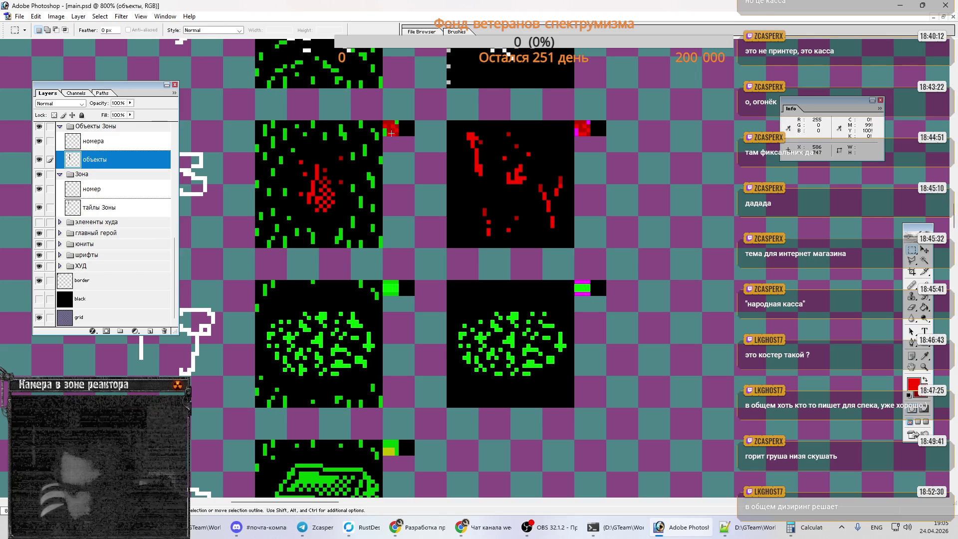
pyautogui.press('i')
pyautogui.click(382, 124)
pyautogui.press('b')
pyautogui.click(391, 122)
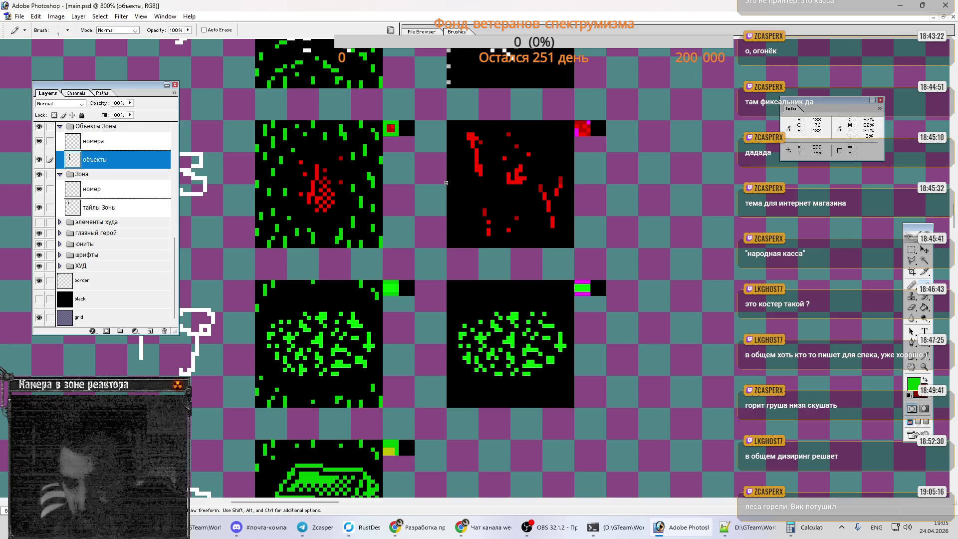
pyautogui.press('m')
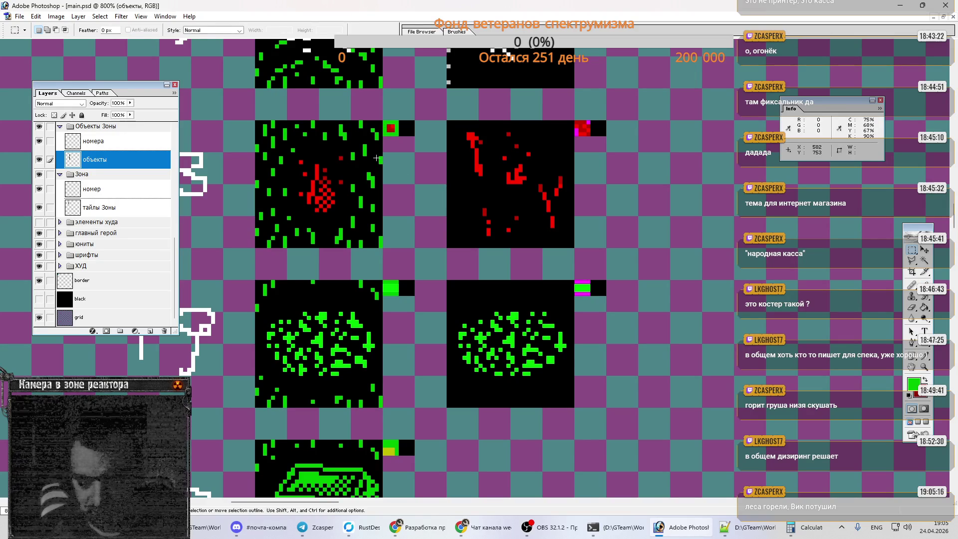
# Step: Paint the fire's red into the tile's colour marker and collapse the Полуэкраны folder
pyautogui.press('i')
pyautogui.click(325, 169)
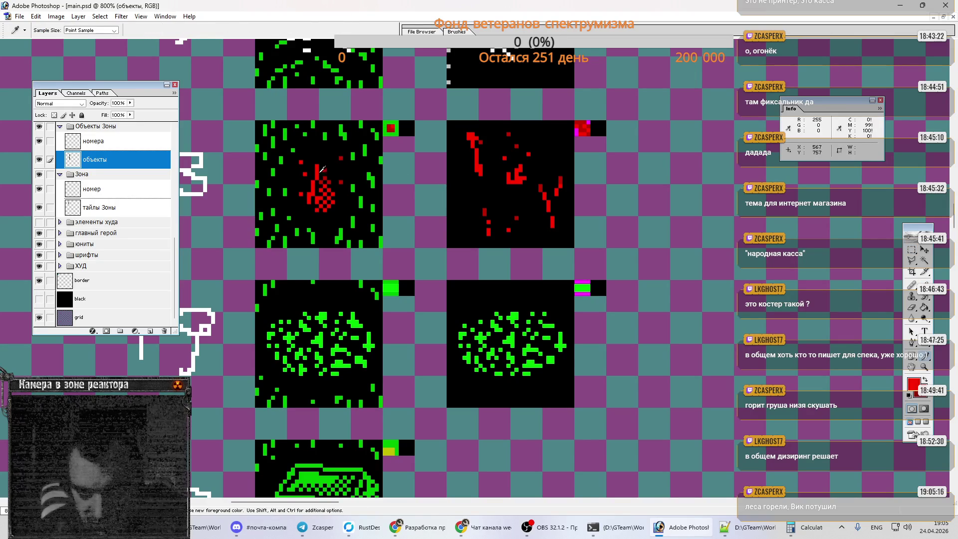
pyautogui.press('b')
pyautogui.keyDown('alt'); pyautogui.click(391, 128); pyautogui.keyUp('alt')
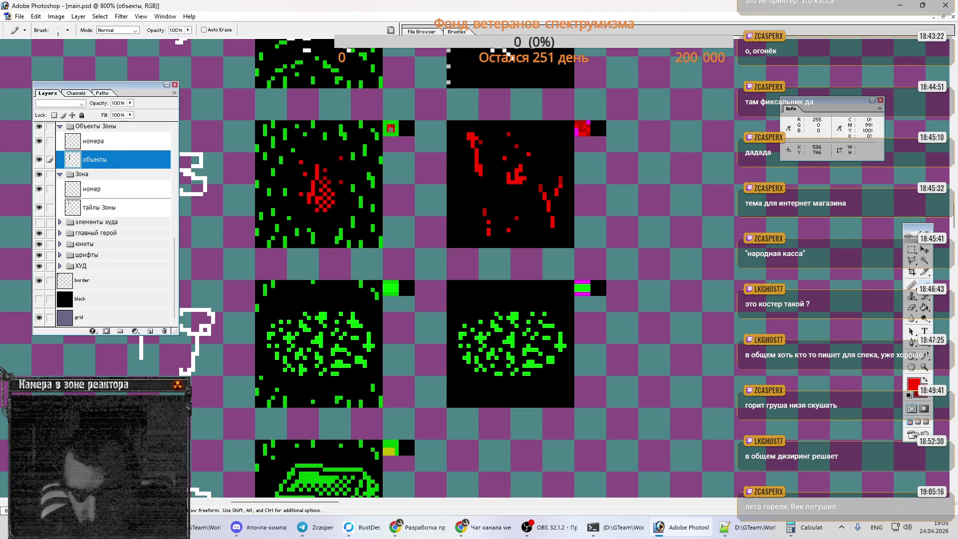
pyautogui.press('m')
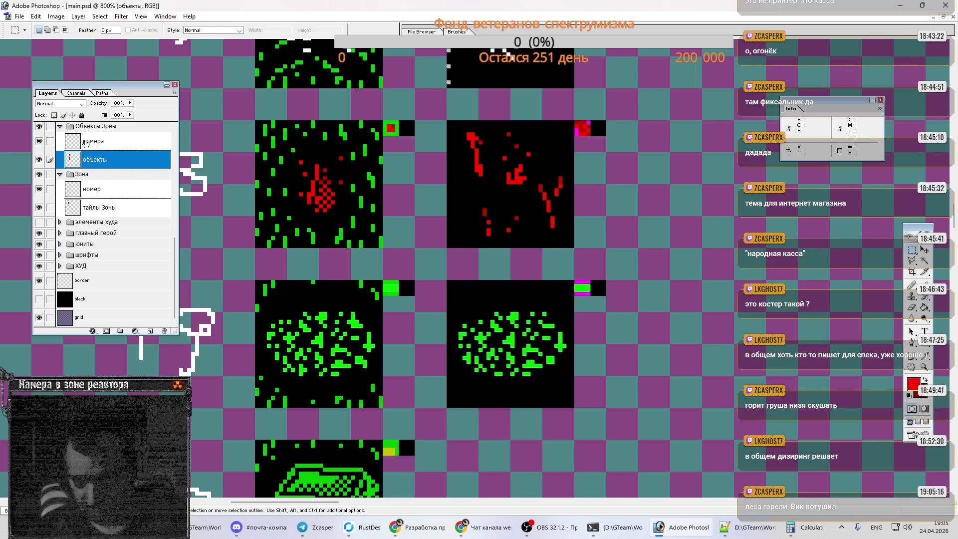
pyautogui.scroll(5, 95, 155)
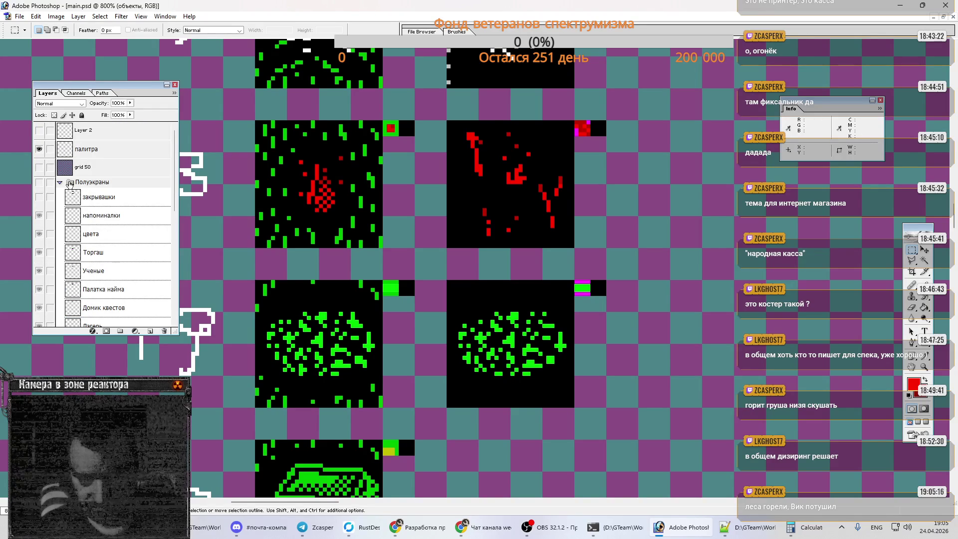
pyautogui.click(60, 182)
# Step: Show grid 50 and cut a section of the left fire tile onto a new layer, nudging it into place
pyautogui.click(40, 167)
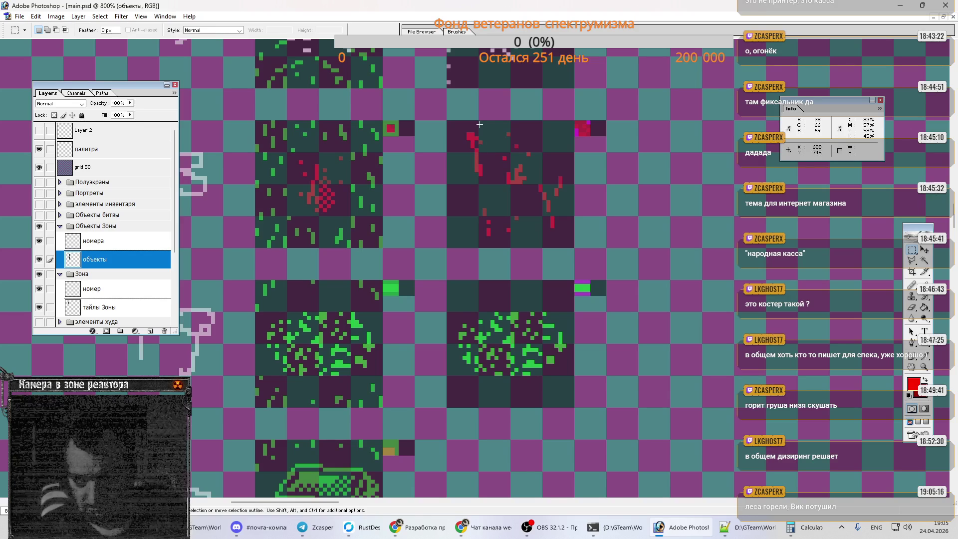
pyautogui.moveTo(479, 124)
pyautogui.mouseDown()
pyautogui.moveTo(494, 170)
pyautogui.moveTo(538, 184)
pyautogui.mouseUp()
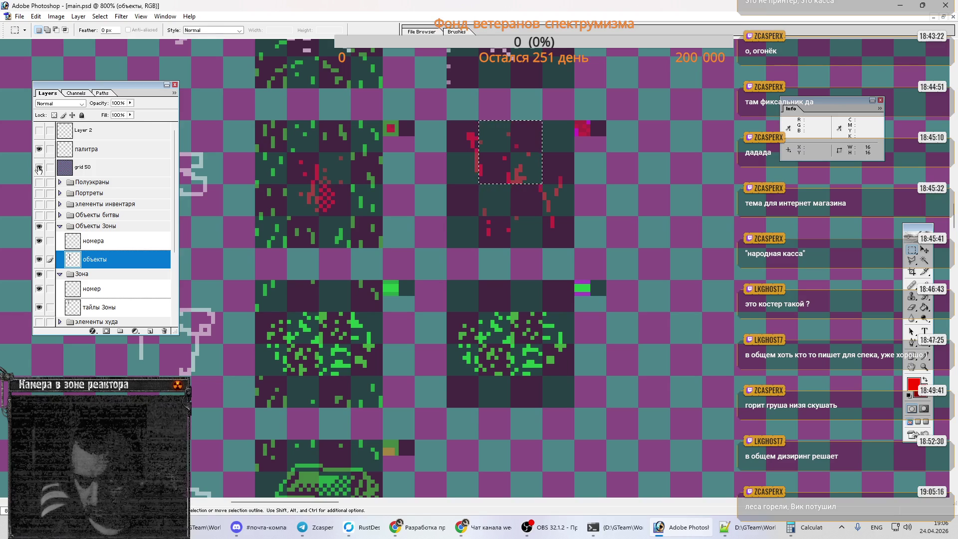
pyautogui.click(328, 187)
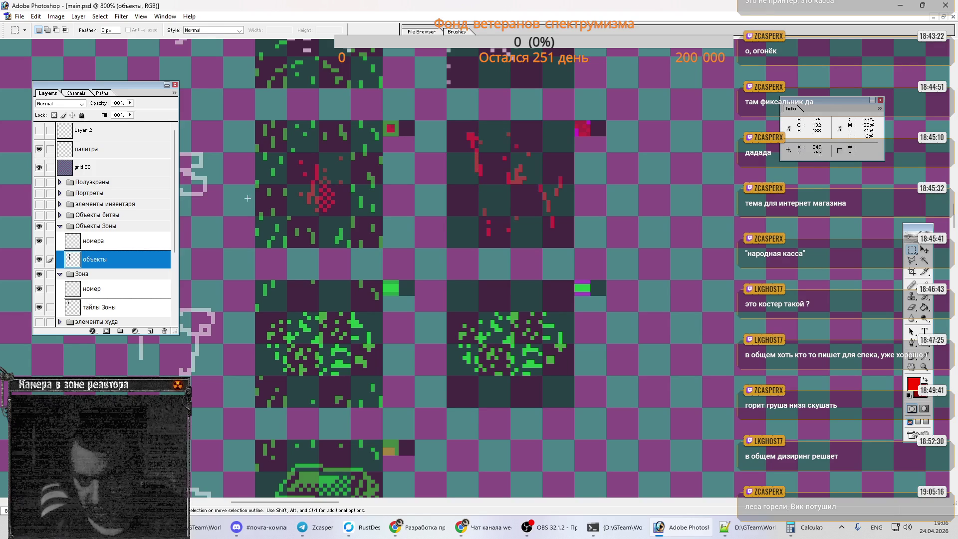
pyautogui.moveTo(288, 153)
pyautogui.mouseDown()
pyautogui.moveTo(338, 188)
pyautogui.moveTo(346, 211)
pyautogui.mouseUp()
pyautogui.hotkey('ctrl', 'x')
pyautogui.hotkey('ctrl', 'v')
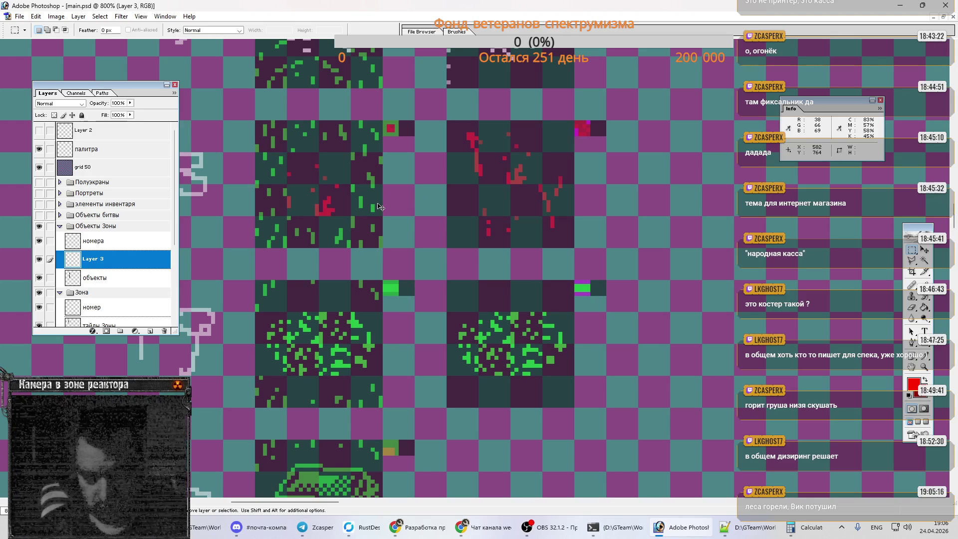
pyautogui.press('Right')
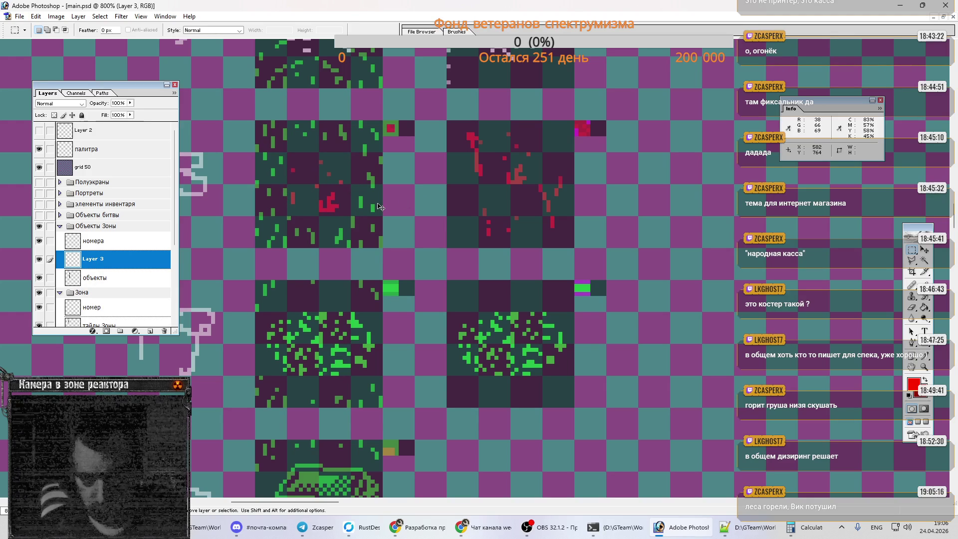
pyautogui.press('Up')
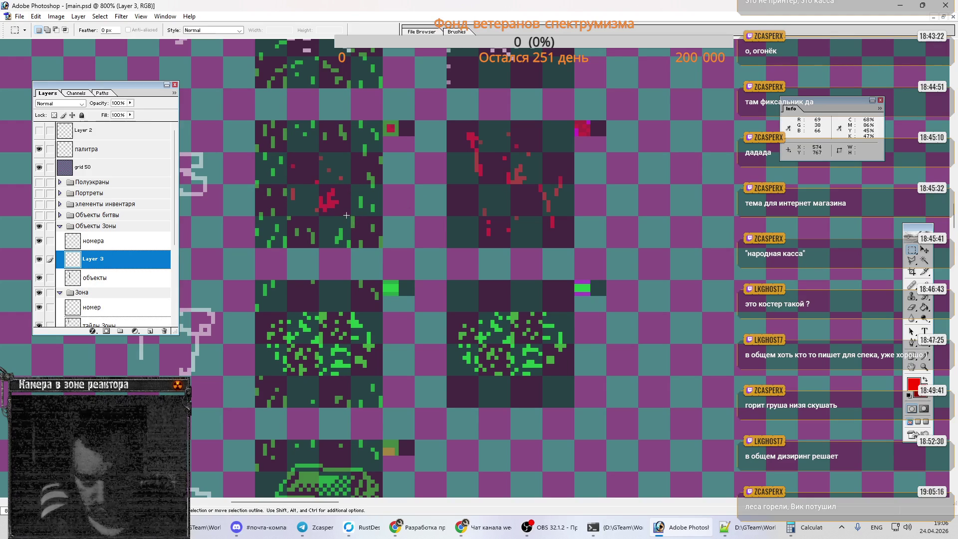
pyautogui.hotkey('ctrl', 'Down')
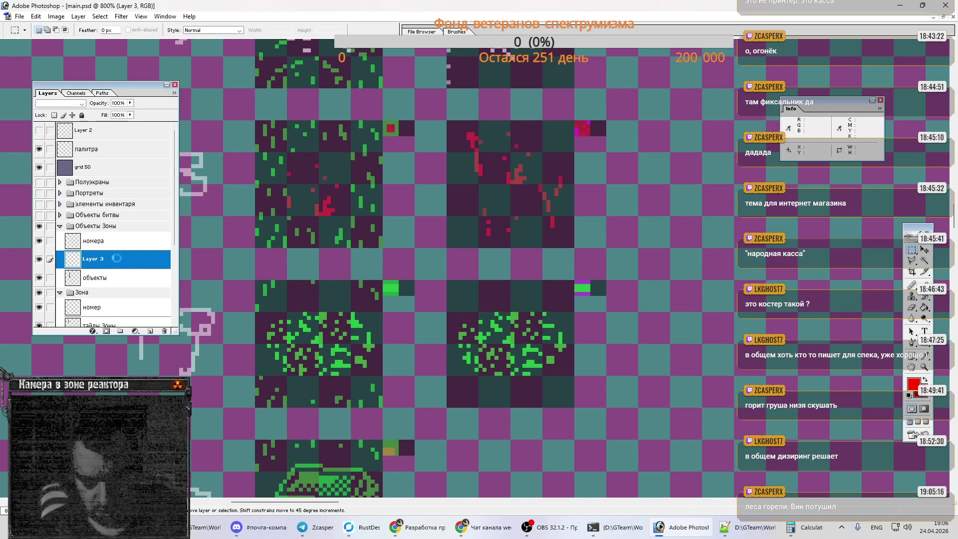
# Step: Merge the new fire drawing layer into объекты and clear the selection
pyautogui.click(124, 281)
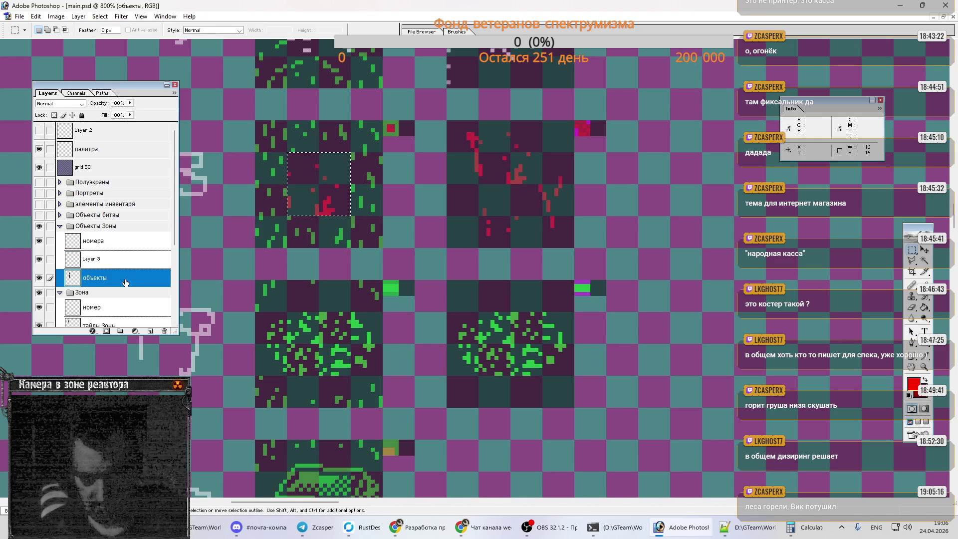
pyautogui.click(127, 267)
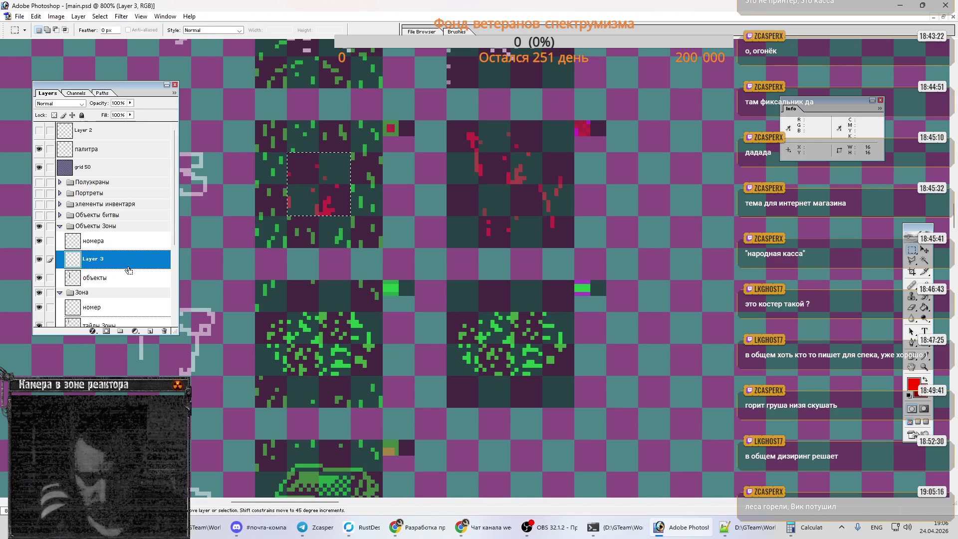
pyautogui.hotkey('ctrl', 'e')
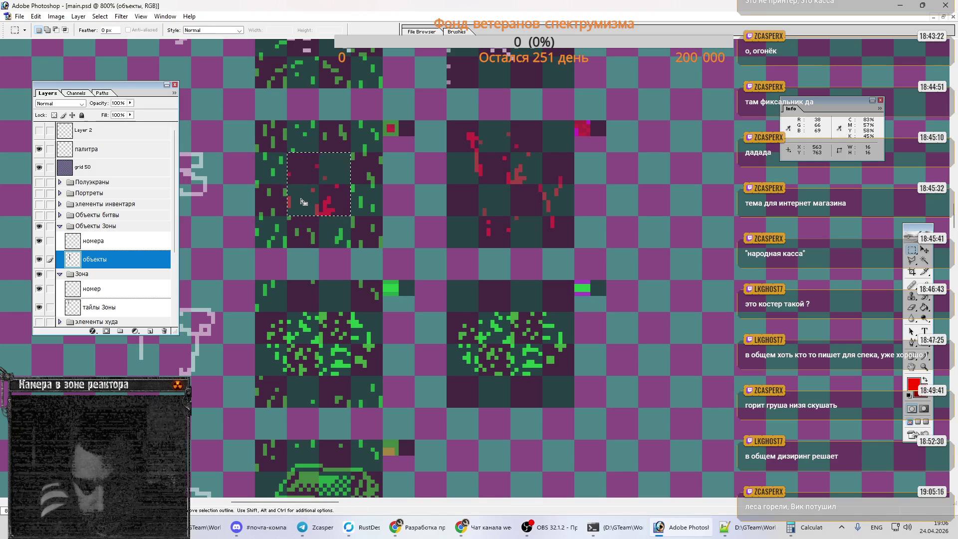
pyautogui.hotkey('ctrl', 'd')
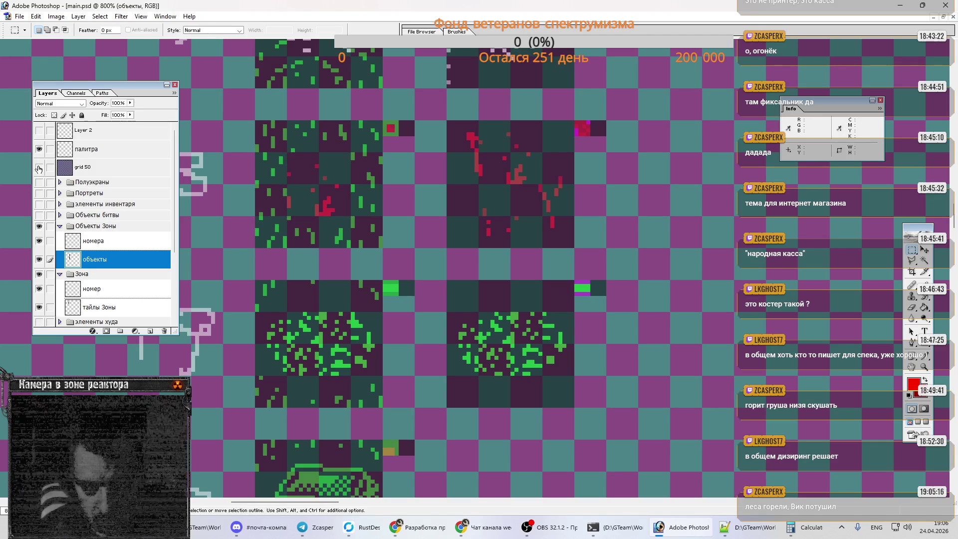
# Step: Toggle grid 50, set the foreground colour to black, then swap so red is foreground
pyautogui.click(38, 168)
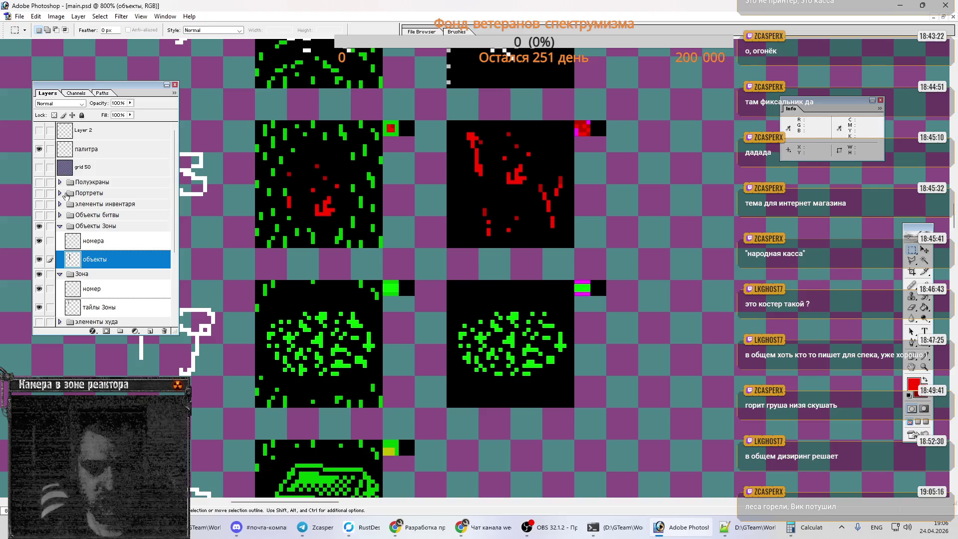
pyautogui.click(39, 167)
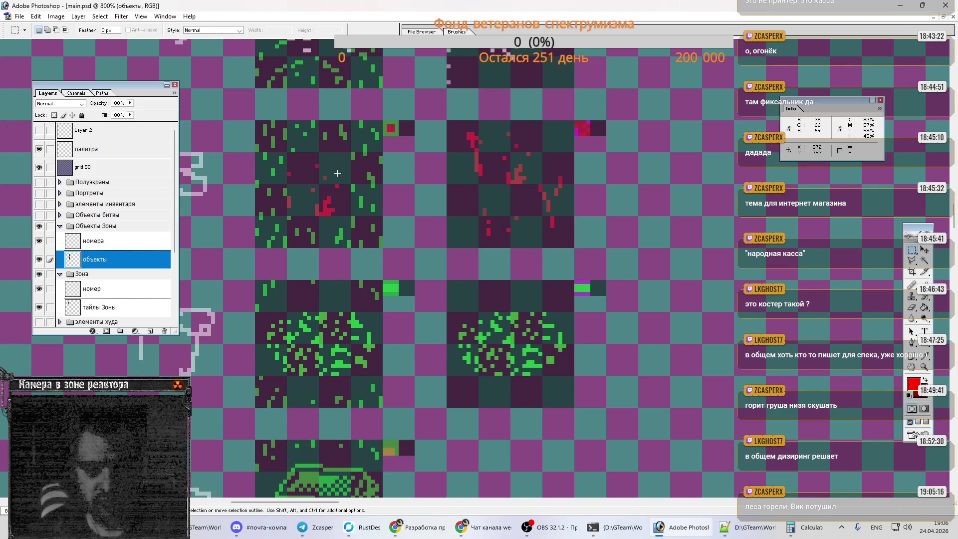
pyautogui.press('b')
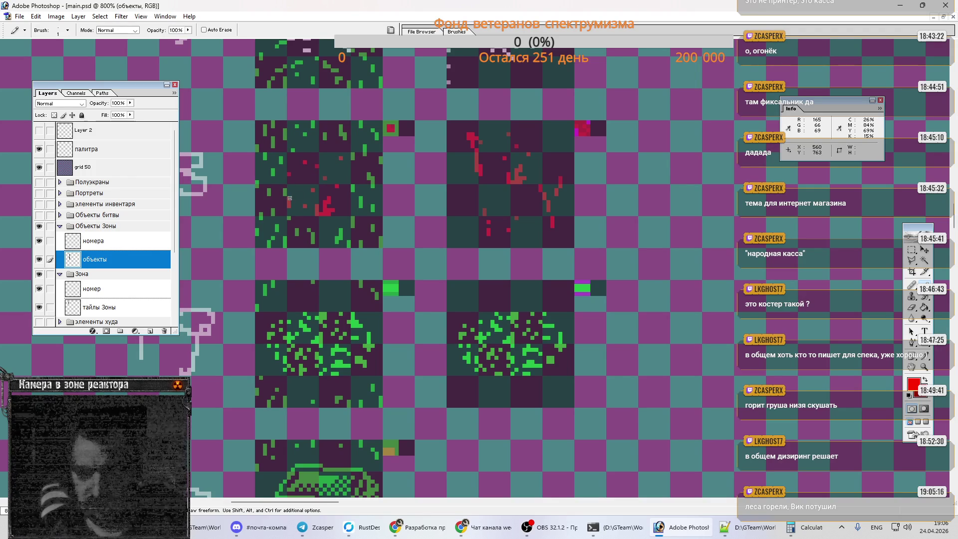
pyautogui.click(913, 383)
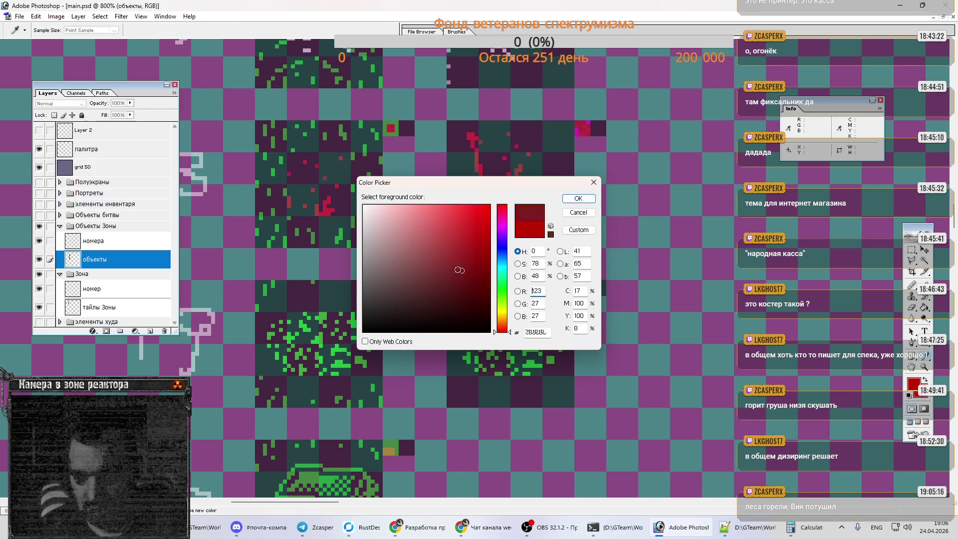
pyautogui.write('0')
pyautogui.click(579, 198)
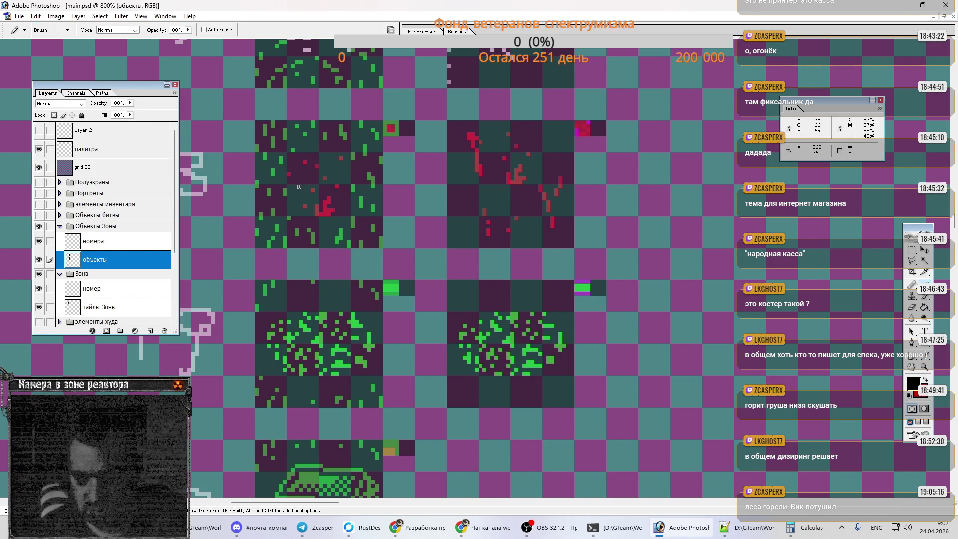
pyautogui.press('x')
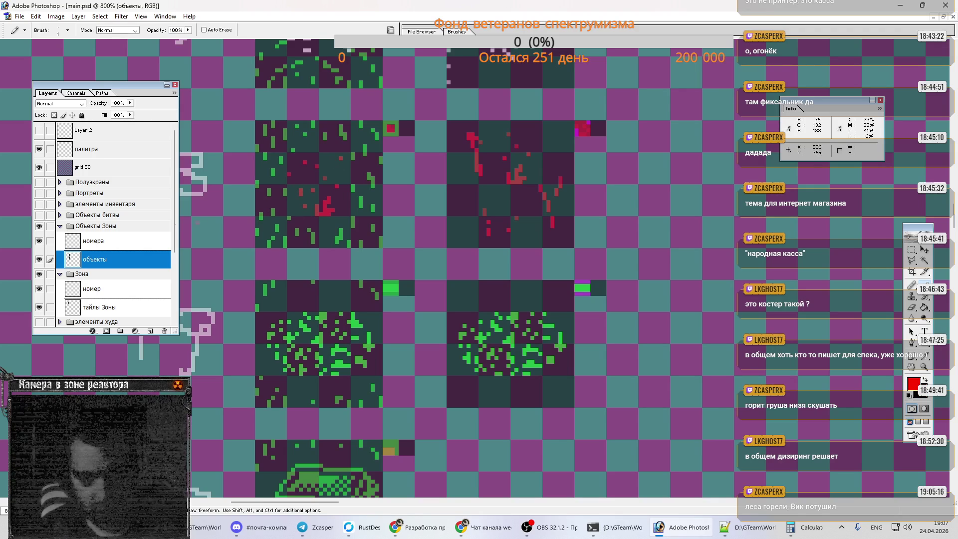
# Step: Sample the darker red from the marker square and Magic Wand-select all red fire pixels
pyautogui.click(39, 167)
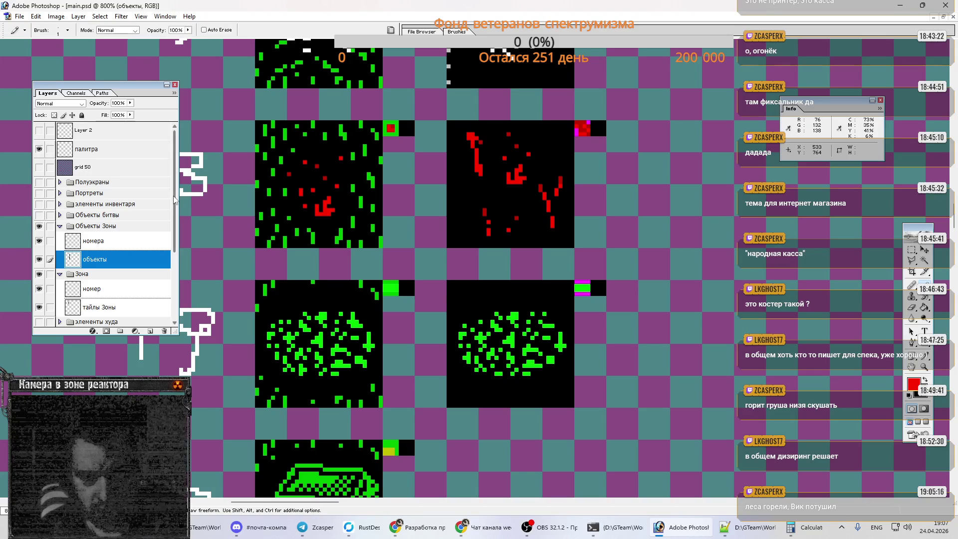
pyautogui.press('i')
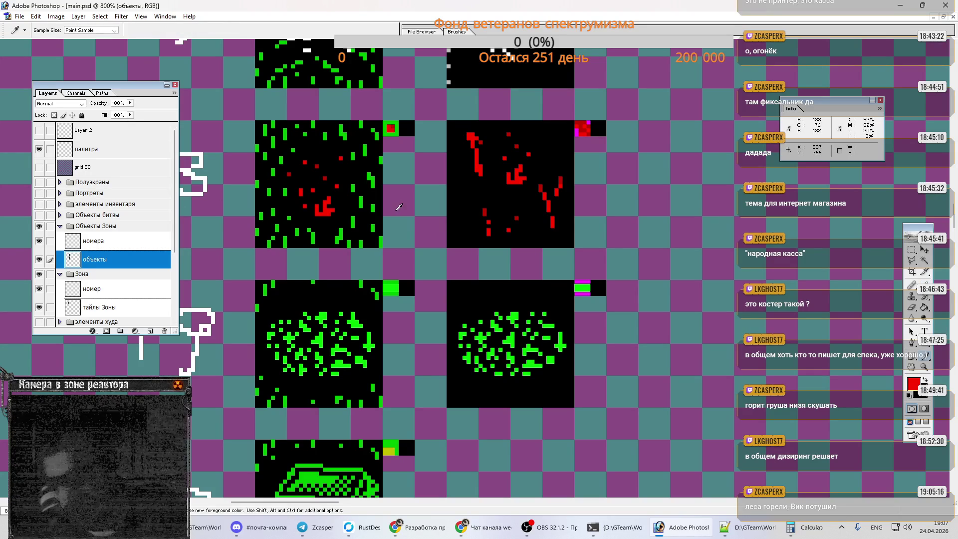
pyautogui.click(391, 128)
pyautogui.press('b')
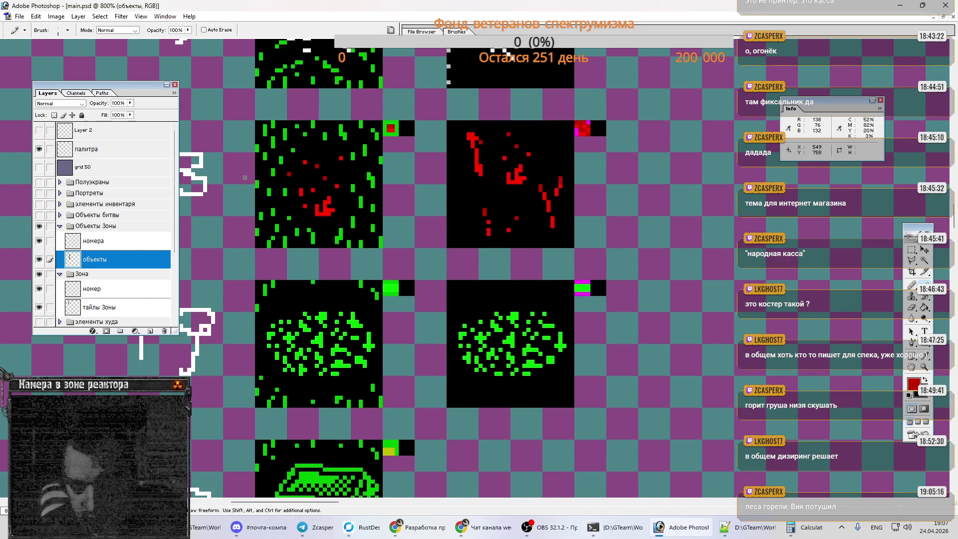
pyautogui.click(39, 167)
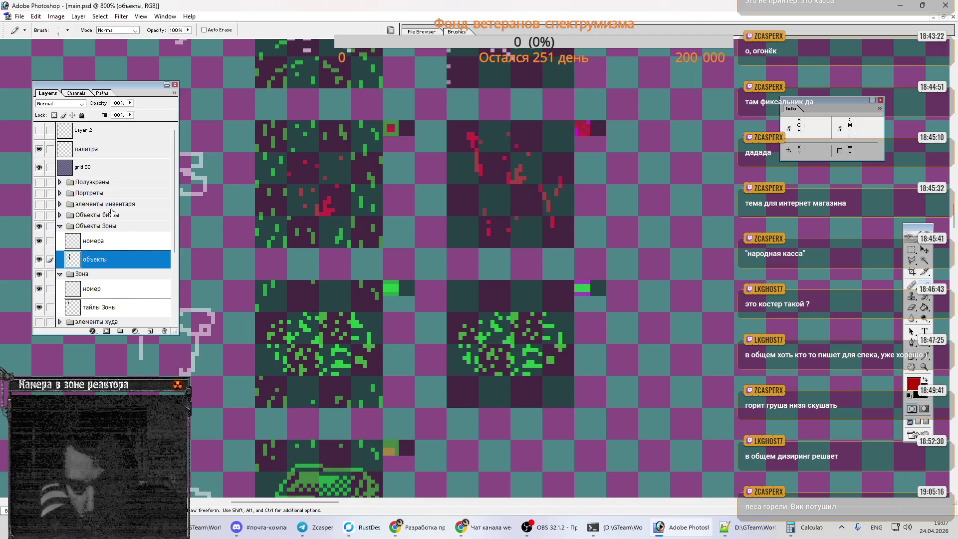
pyautogui.press('w')
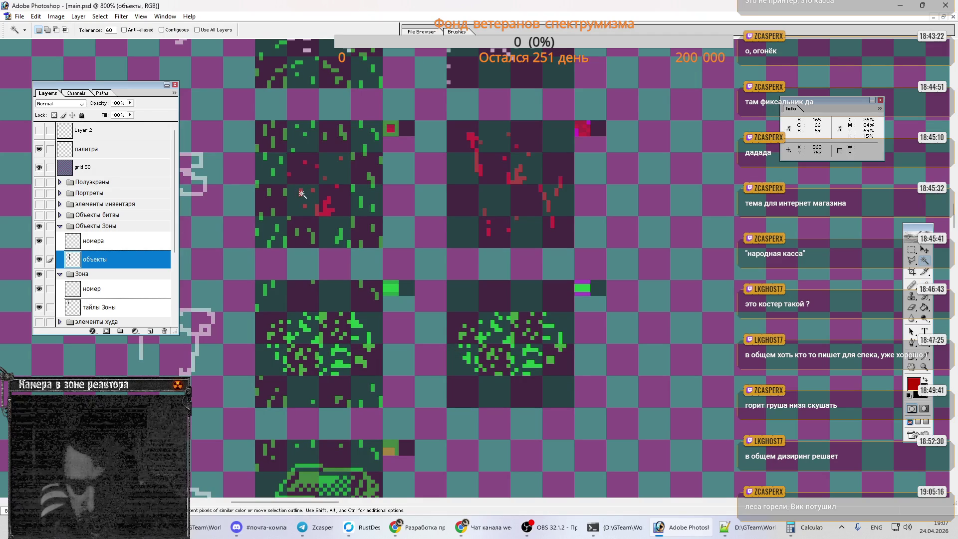
pyautogui.click(302, 194)
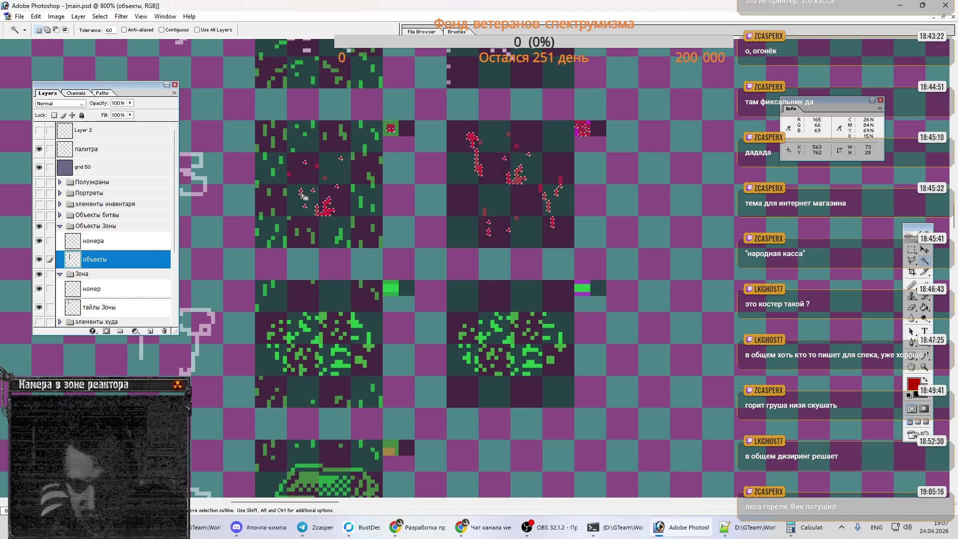
# Step: Compare black and red samples with объекты toggled, leaving grid 50 hidden and Rectangular Marquee active
pyautogui.press('b')
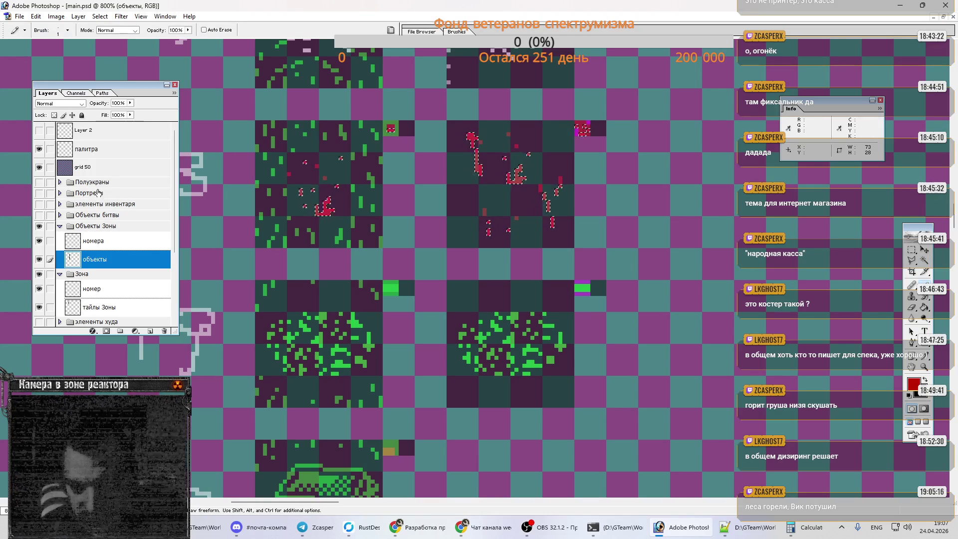
pyautogui.click(39, 168)
pyautogui.keyDown('alt'); pyautogui.click(339, 187); pyautogui.keyUp('alt')
pyautogui.click(328, 209)
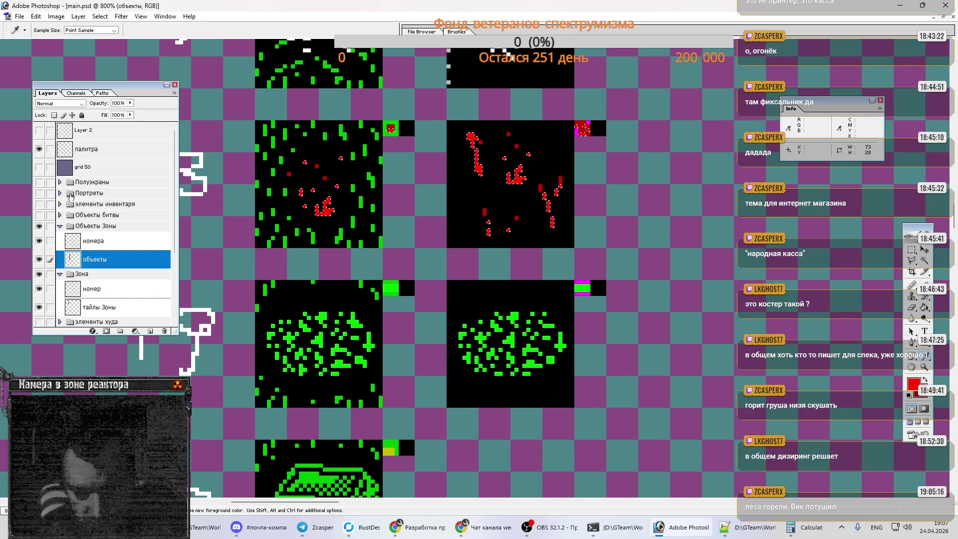
pyautogui.click(38, 261)
pyautogui.click(38, 260)
pyautogui.click(39, 167)
pyautogui.press('b')
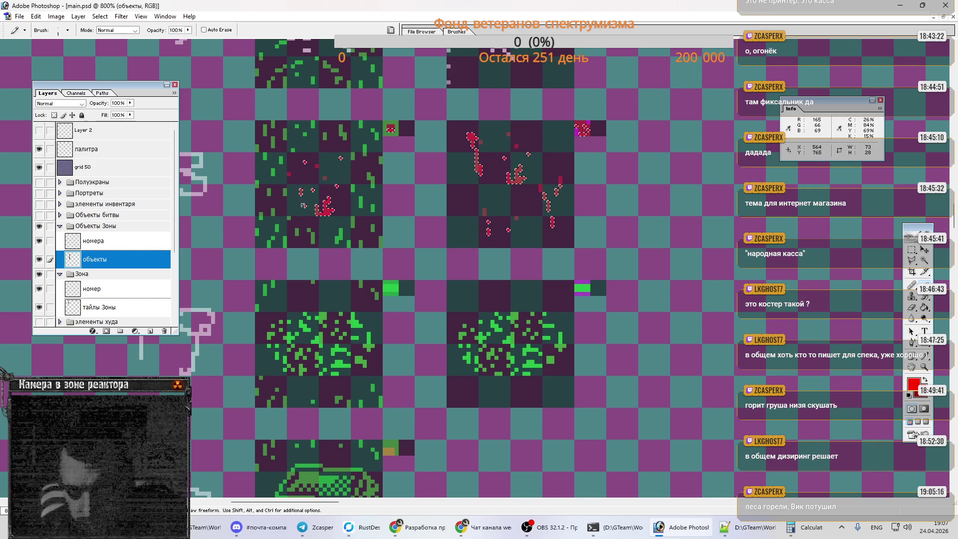
pyautogui.press('w')
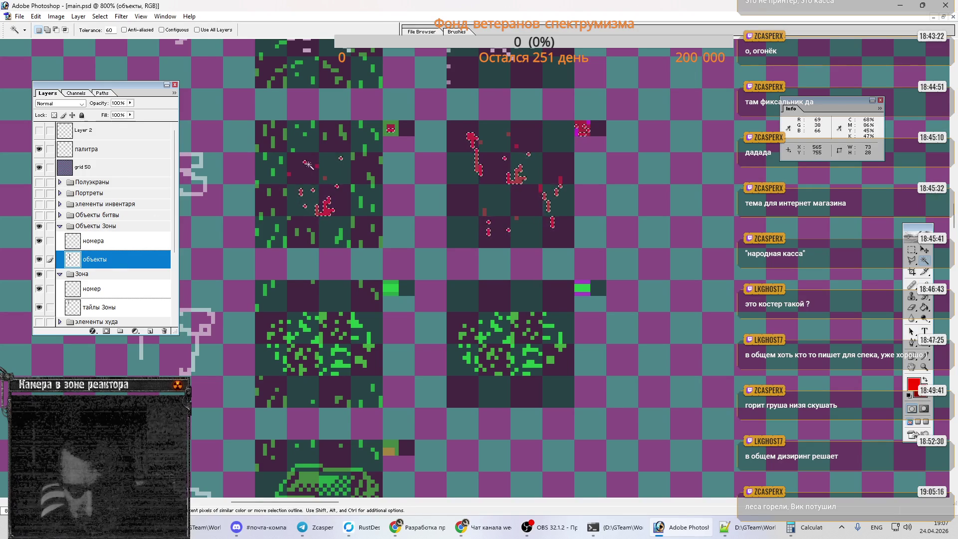
pyautogui.press('b')
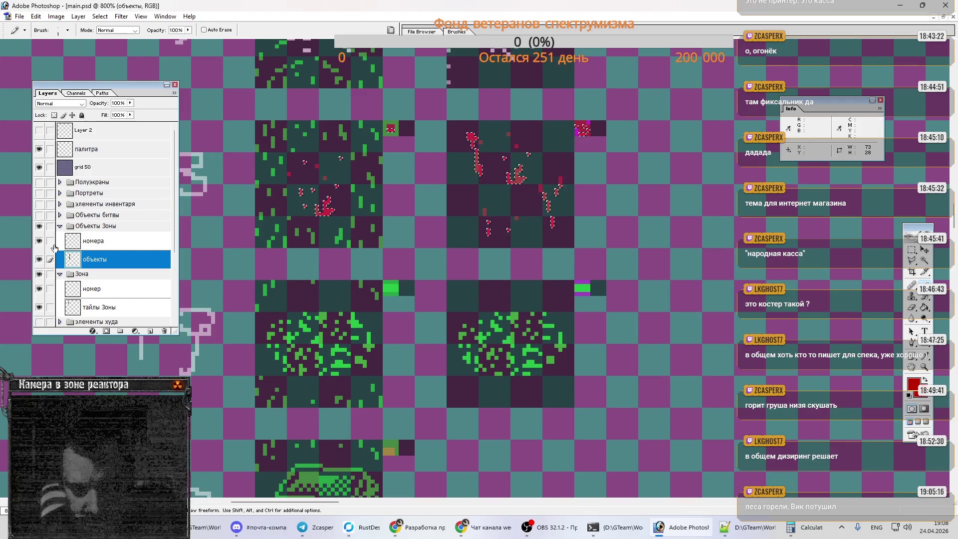
pyautogui.click(39, 170)
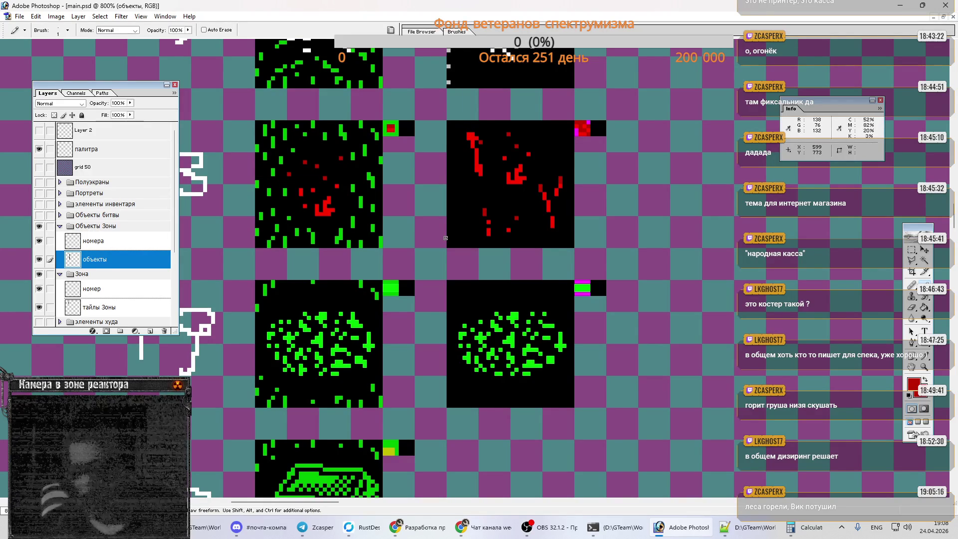
pyautogui.press('m')
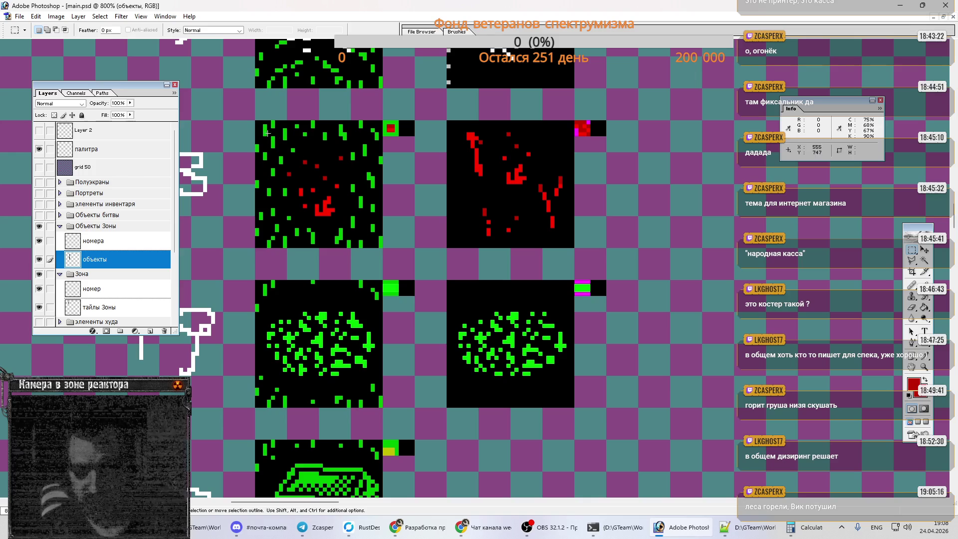
# Step: Copy the upper-left fire tile, discard the scratch Untitled-1 document, and paste the tile into screens.psd
pyautogui.moveTo(256, 120)
pyautogui.mouseDown()
pyautogui.moveTo(374, 225)
pyautogui.moveTo(381, 244)
pyautogui.mouseUp()
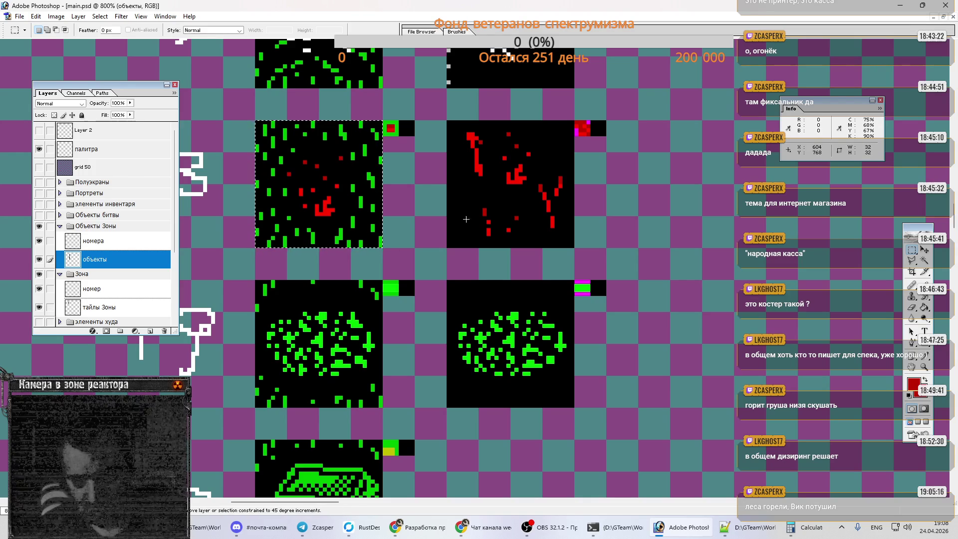
pyautogui.hotkey('ctrl', 'Tab')
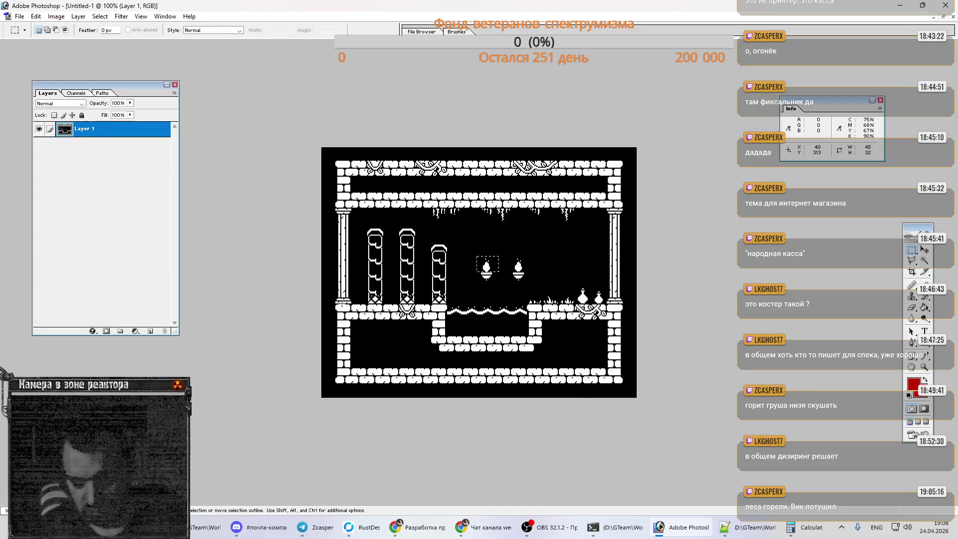
pyautogui.hotkey('ctrl', 'w')
pyautogui.click(497, 198)
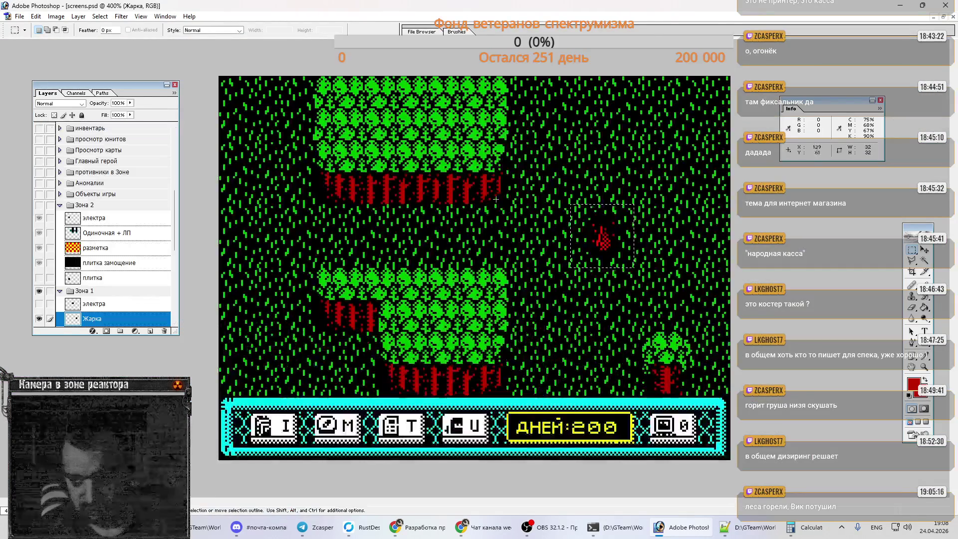
pyautogui.hotkey('ctrl', 'alt', 'z')
pyautogui.hotkey('ctrl', 'alt', 'z')
pyautogui.hotkey('ctrl', 'alt', 'z')
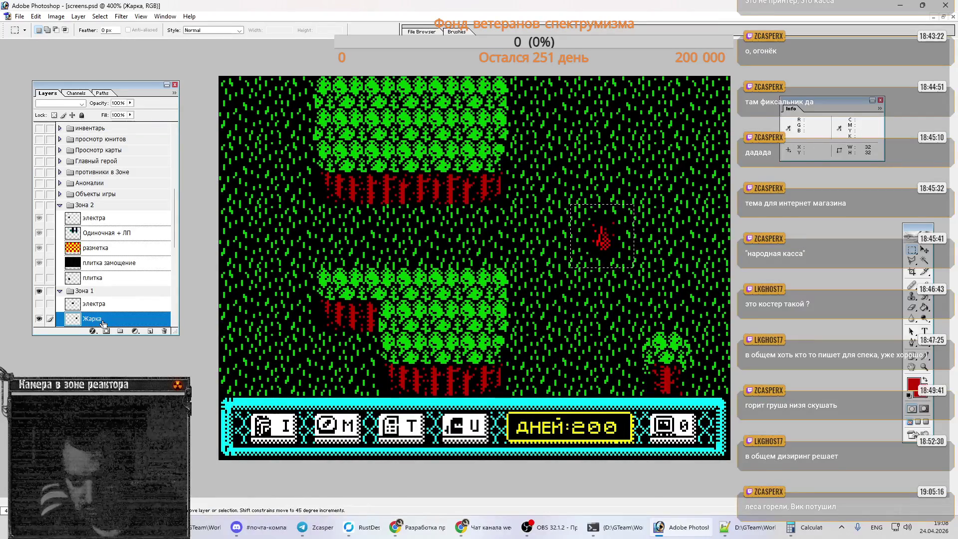
pyautogui.scroll(-2, 138, 279)
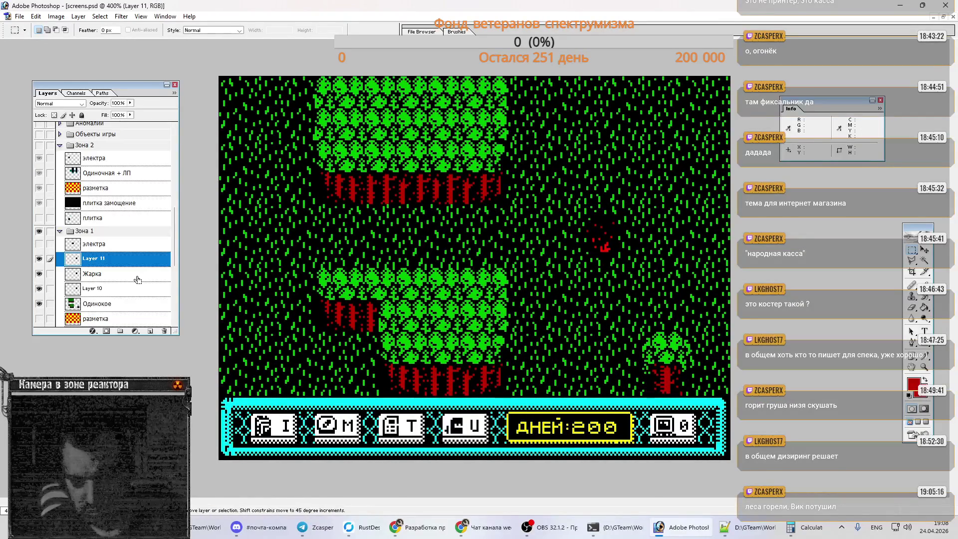
pyautogui.hotkey('ctrl', 'alt', 'z')
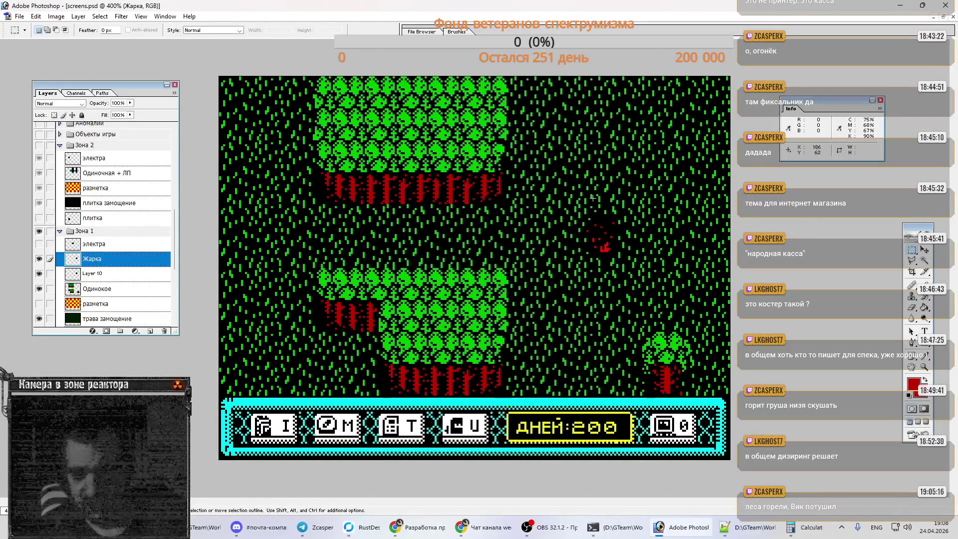
# Step: With разметка shown, place fire tile copies one and two cells left and burnt tiles below
pyautogui.keyDown('ctrl'); pyautogui.click(134, 264); pyautogui.keyUp('ctrl')
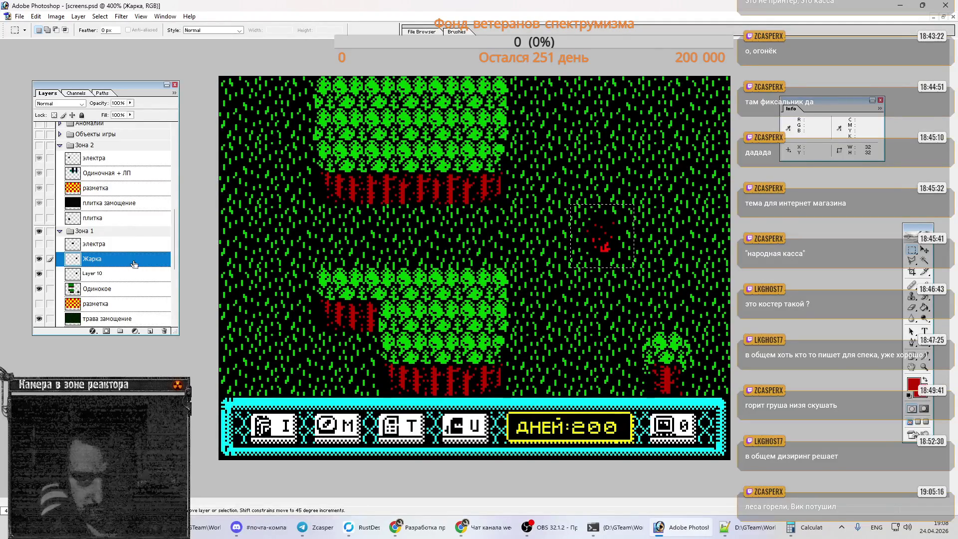
pyautogui.click(39, 304)
pyautogui.hotkey('ctrl', 'j')
pyautogui.moveTo(603, 248)
pyautogui.keyDown('ctrl'); pyautogui.mouseDown()
pyautogui.moveTo(477, 278)
pyautogui.moveTo(524, 248)
pyautogui.moveTo(539, 248)
pyautogui.moveTo(483, 287)
pyautogui.moveTo(485, 256)
pyautogui.moveTo(487, 285)
pyautogui.moveTo(537, 181)
pyautogui.moveTo(470, 277)
pyautogui.moveTo(528, 124)
pyautogui.mouseUp(); pyautogui.keyUp('ctrl')
pyautogui.hotkey('ctrl', 'j')
pyautogui.hotkey('ctrl', 'j')
pyautogui.hotkey('ctrl', 'j')
pyautogui.moveTo(532, 119)
pyautogui.keyDown('alt'); pyautogui.mouseDown()
pyautogui.moveTo(472, 282)
pyautogui.moveTo(535, 300)
pyautogui.moveTo(473, 290)
pyautogui.moveTo(542, 348)
pyautogui.moveTo(540, 369)
pyautogui.moveTo(478, 276)
pyautogui.moveTo(476, 245)
pyautogui.mouseUp(); pyautogui.keyUp('alt')
pyautogui.moveTo(477, 244)
pyautogui.keyDown('alt'); pyautogui.mouseDown()
pyautogui.moveTo(547, 306)
pyautogui.moveTo(574, 307)
pyautogui.moveTo(471, 294)
pyautogui.moveTo(598, 370)
pyautogui.mouseUp(); pyautogui.keyUp('alt')
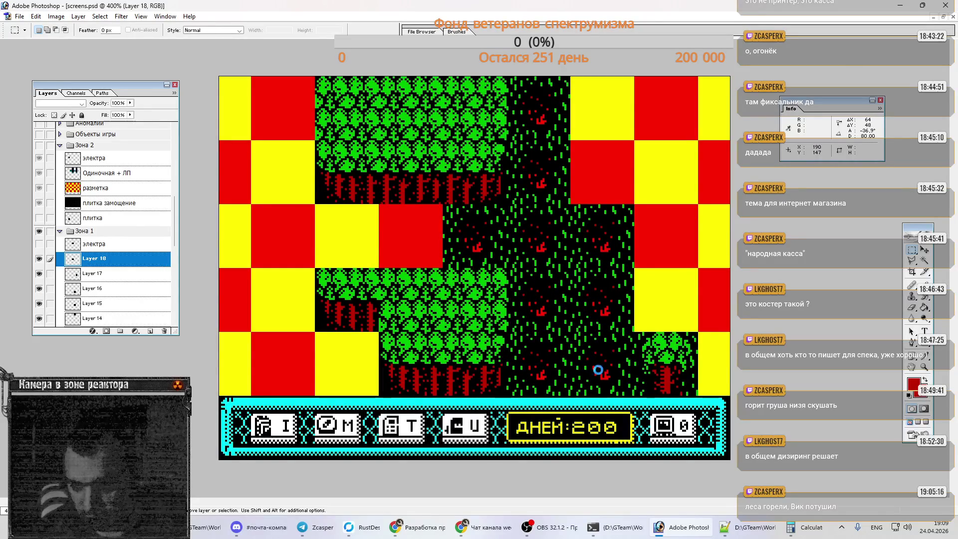
# Step: Toggle the электра sparks on and off, hide разметка, and switch to main.psd's tile sheet
pyautogui.click(39, 245)
pyautogui.click(40, 245)
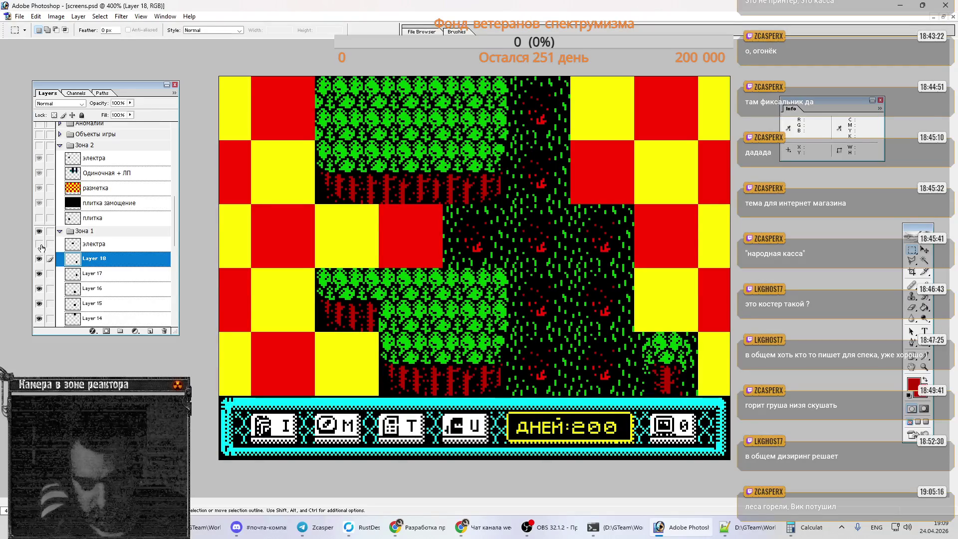
pyautogui.scroll(-3, 44, 205)
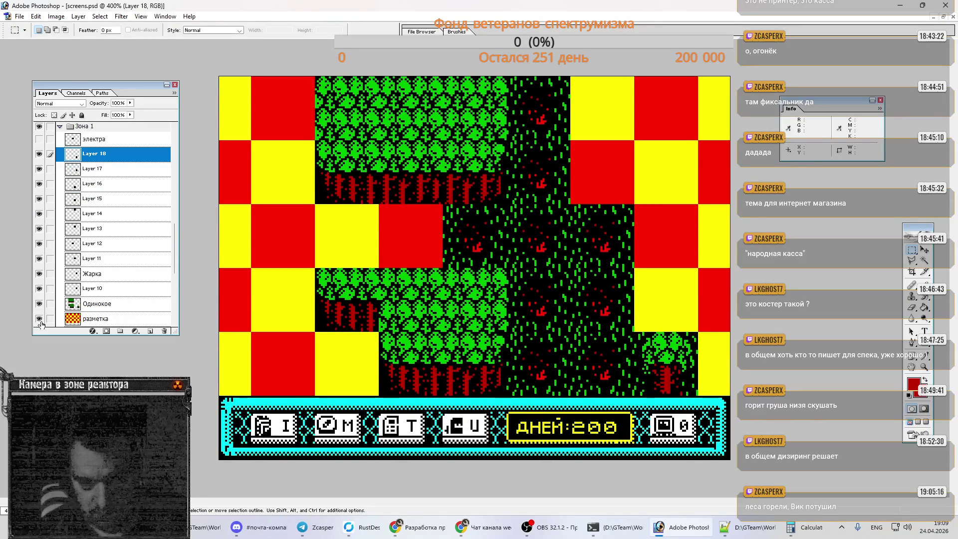
pyautogui.click(39, 320)
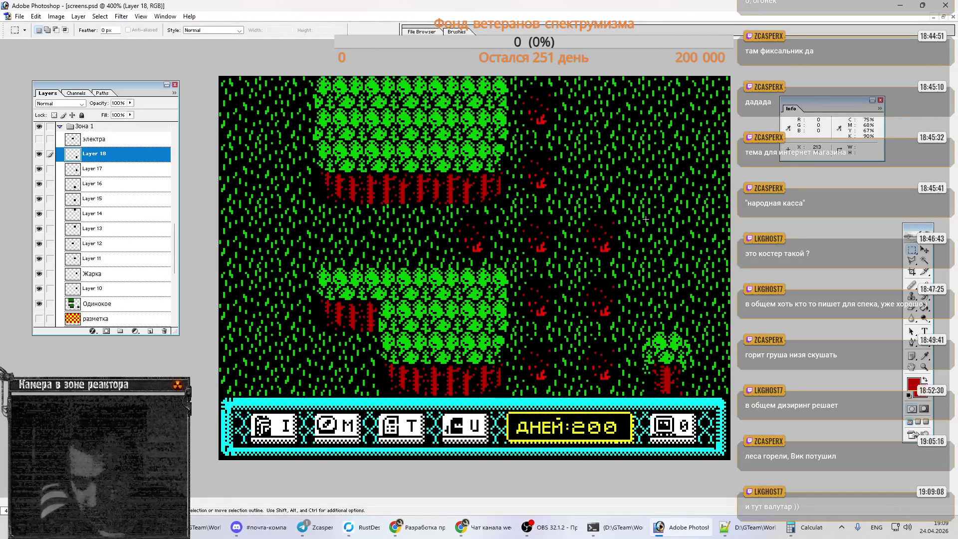
pyautogui.press('b')
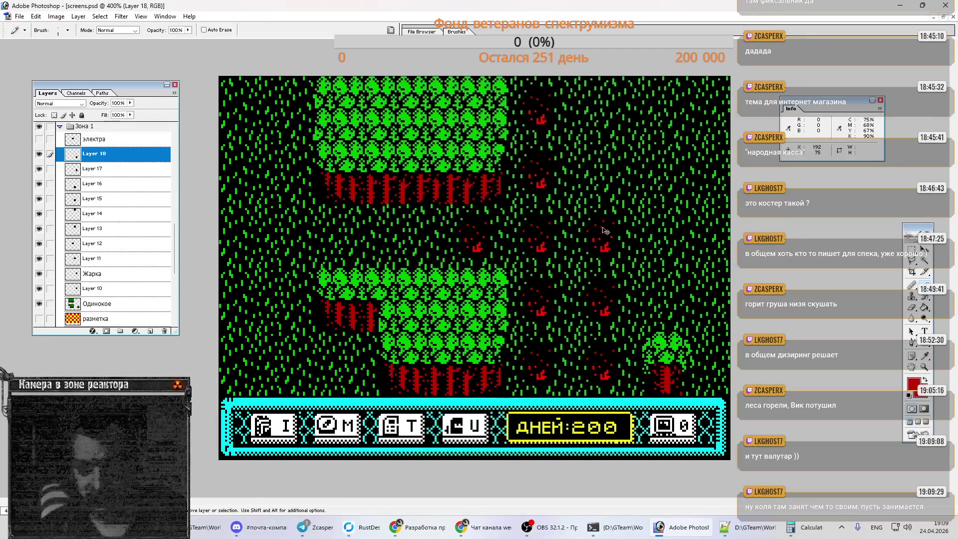
pyautogui.hotkey('ctrl', 'Tab')
pyautogui.hotkey('ctrl', 'Tab')
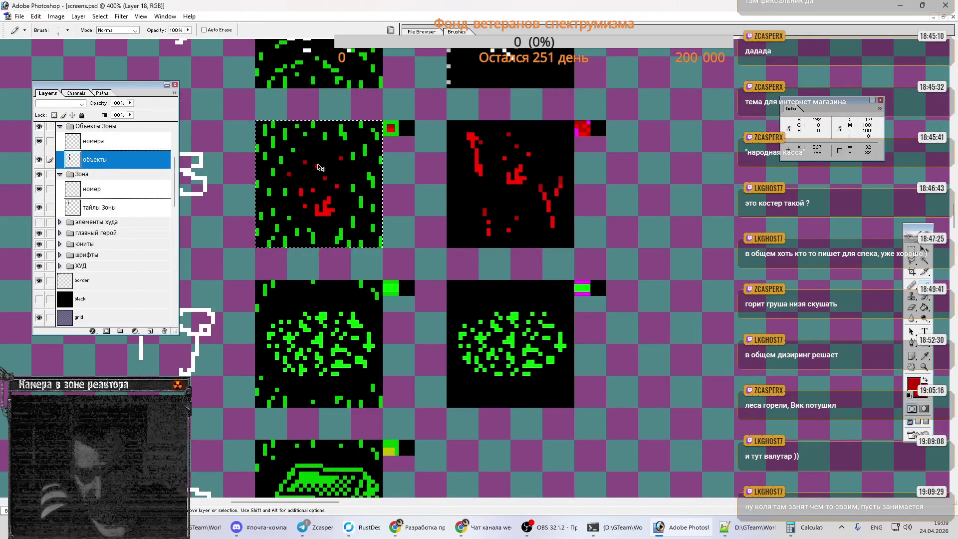
pyautogui.hotkey('ctrl', 'Tab')
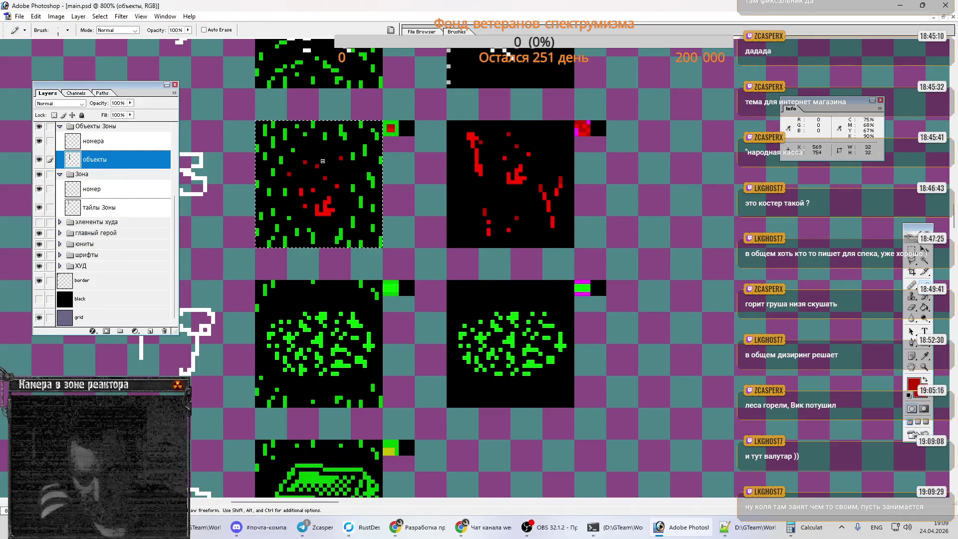
# Step: Toggle grid 50 on main.psd, deselect the fire tile, and switch back to screens.psd
pyautogui.scroll(4, 39, 170)
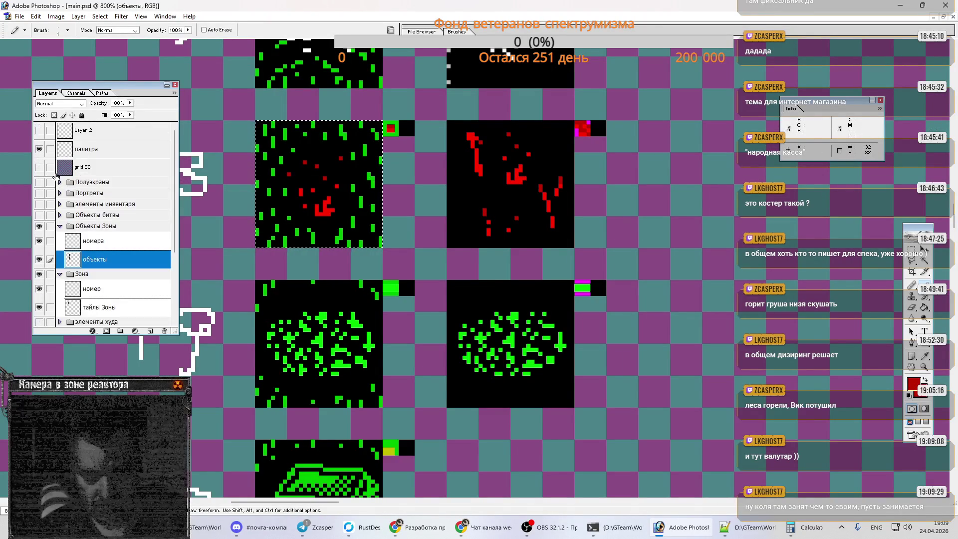
pyautogui.click(39, 167)
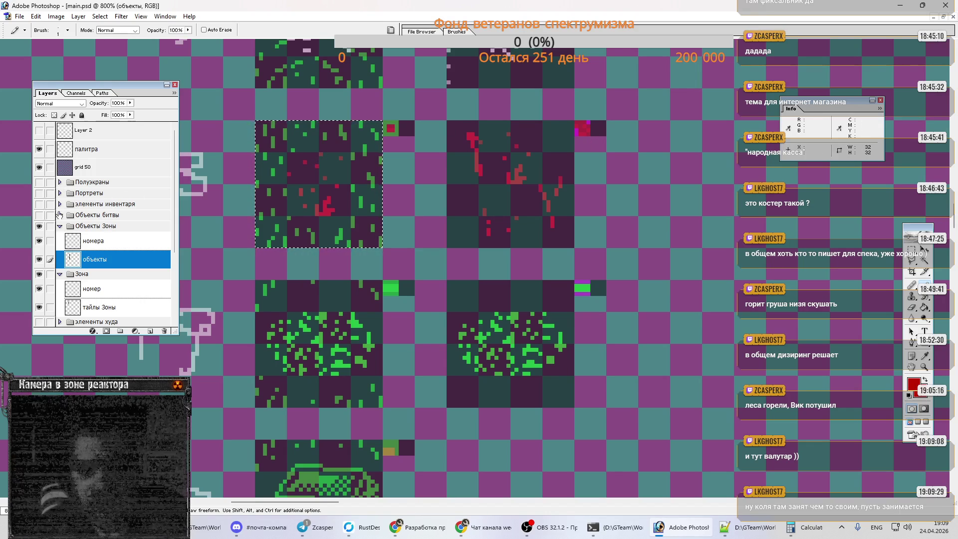
pyautogui.click(39, 168)
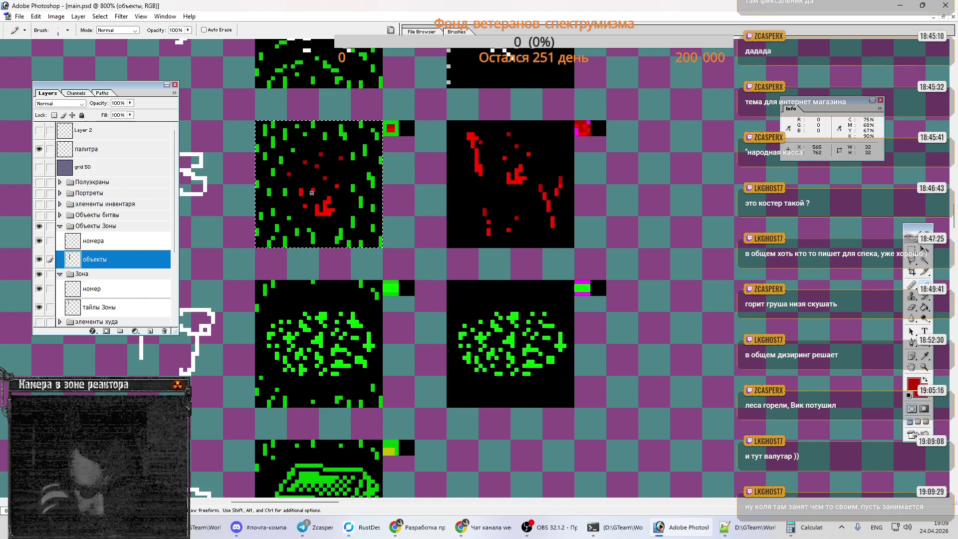
pyautogui.hotkey('ctrl', 'd')
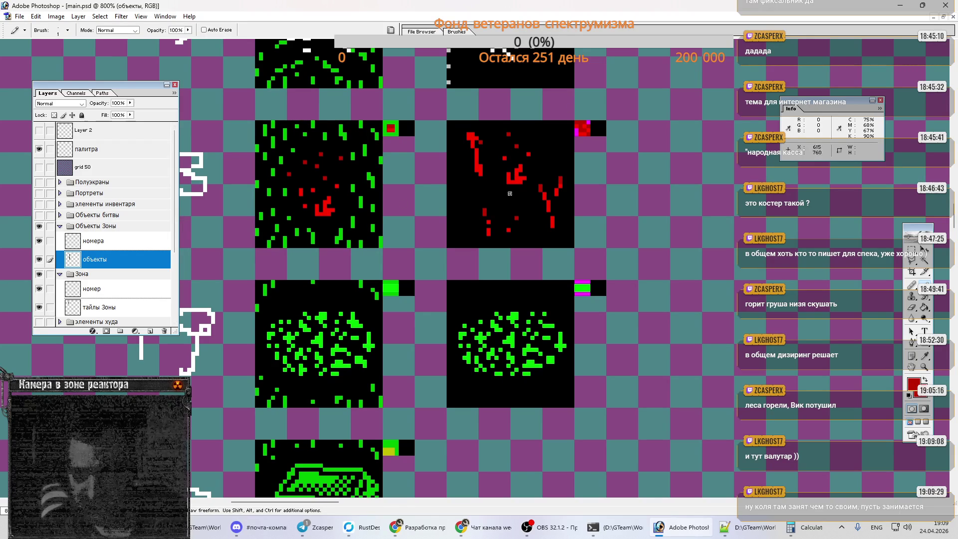
pyautogui.press('m')
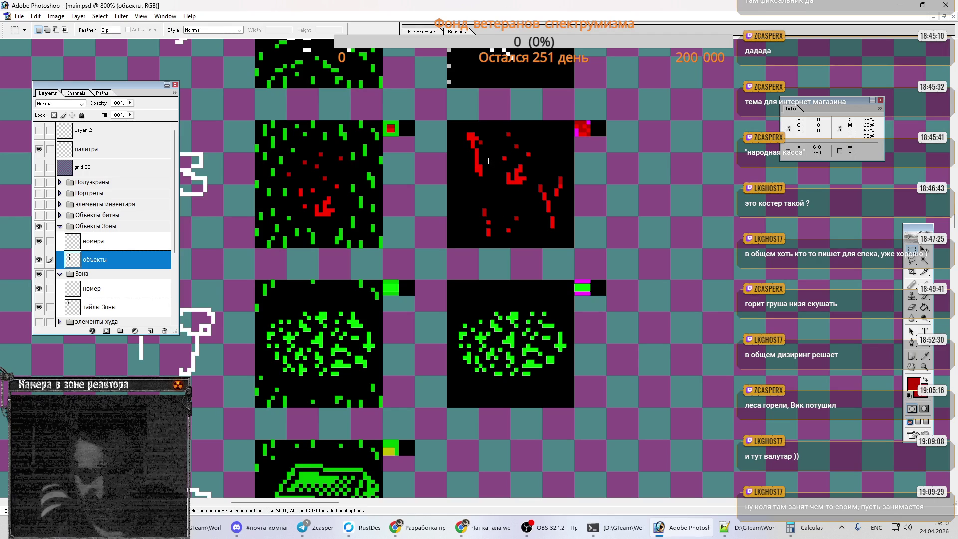
pyautogui.hotkey('ctrl', 'Tab')
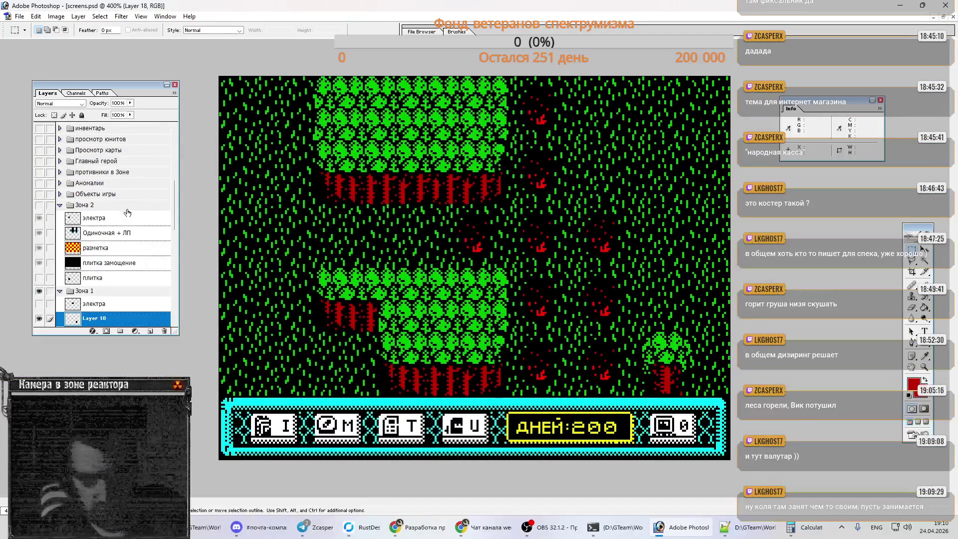
# Step: Merge Layer 18 down and delete Layer 11 holding the fire tile copies
pyautogui.click(128, 219)
pyautogui.hotkey('ctrl', 'e')
pyautogui.hotkey('ctrl', 'e')
pyautogui.hotkey('ctrl', 'e')
pyautogui.hotkey('ctrl', 'e')
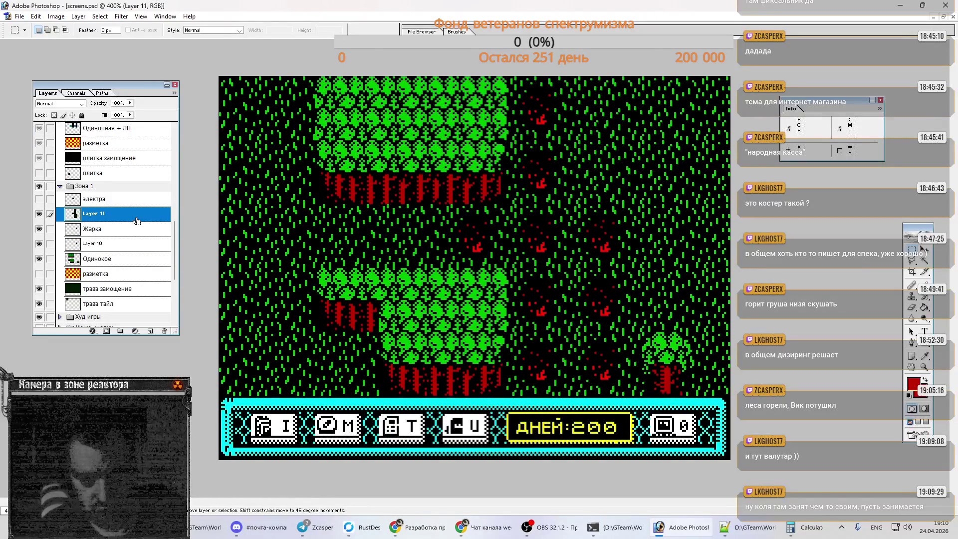
pyautogui.rightClick(137, 220)
pyautogui.click(182, 262)
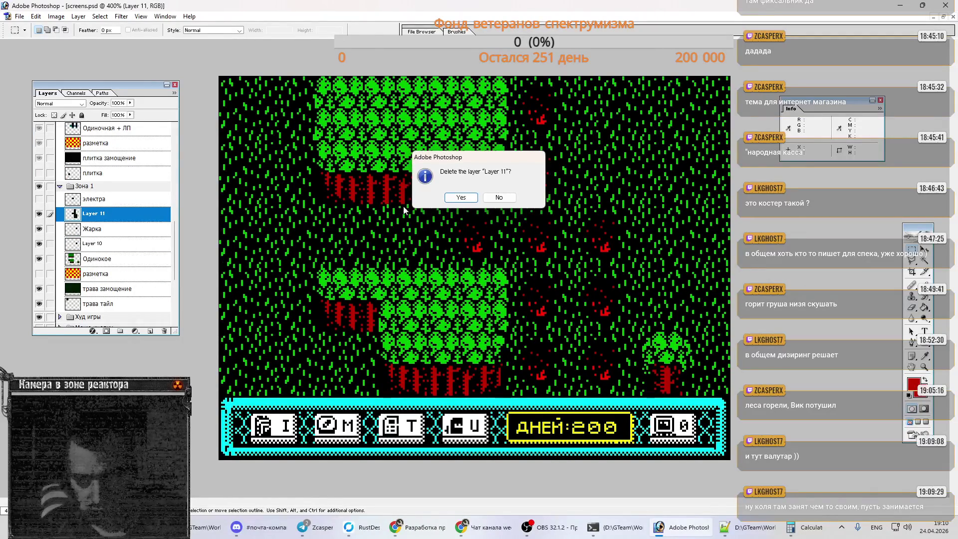
pyautogui.click(456, 199)
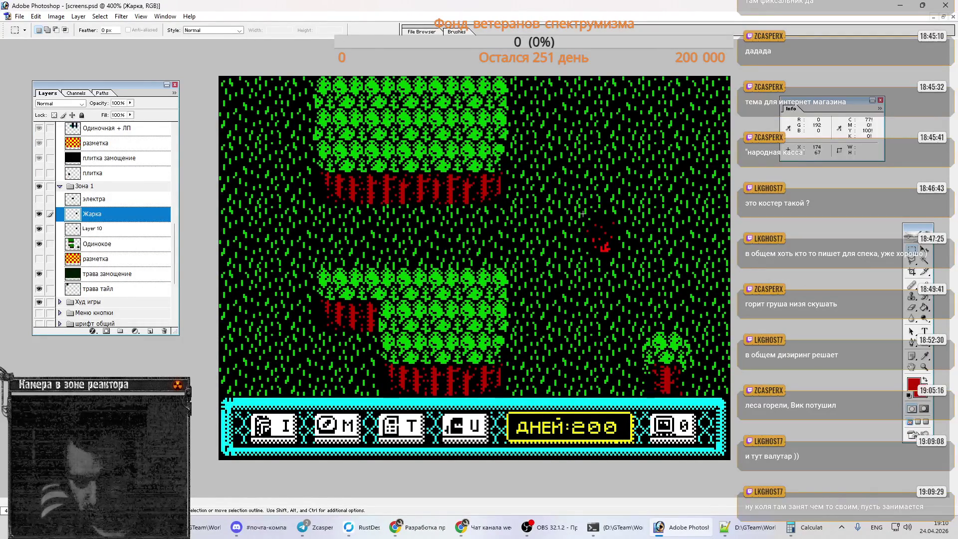
# Step: Preview the cleaned mockup with grid 50 on and off, then bring Telegram to the front
pyautogui.press('b')
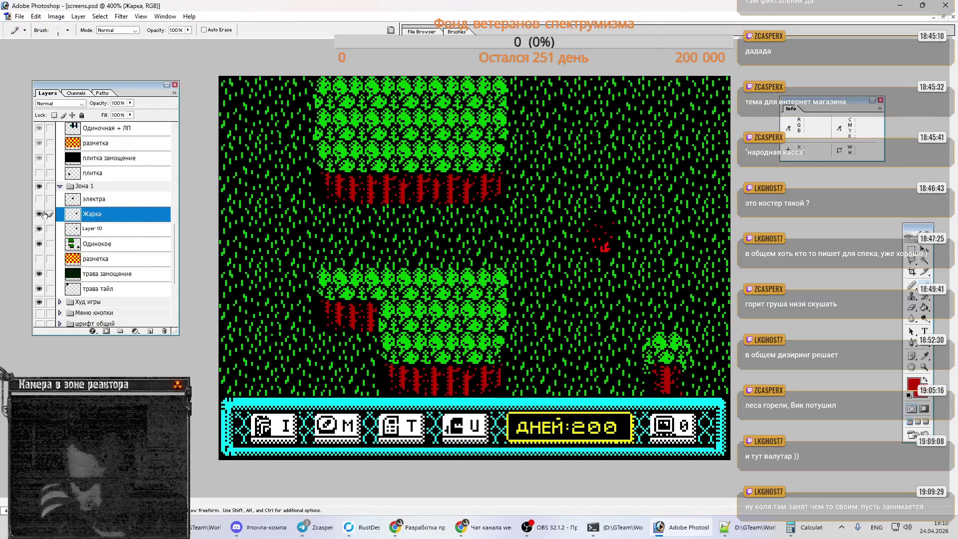
pyautogui.scroll(3, 40, 170)
pyautogui.scroll(10, 38, 182)
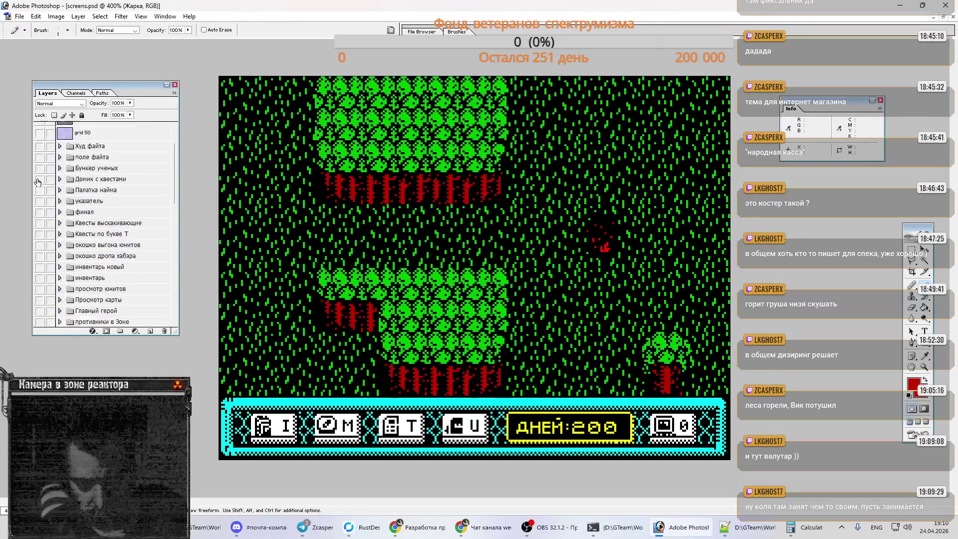
pyautogui.click(39, 174)
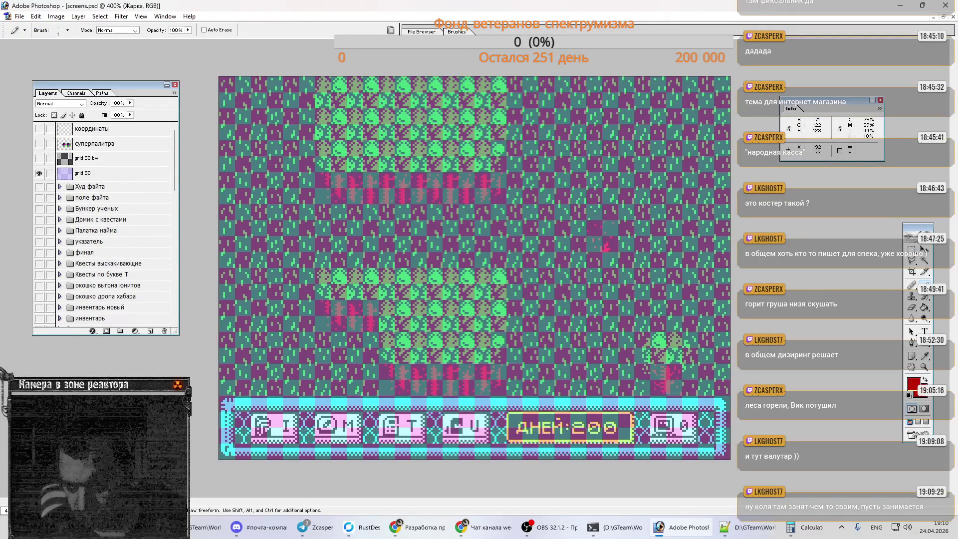
pyautogui.click(39, 173)
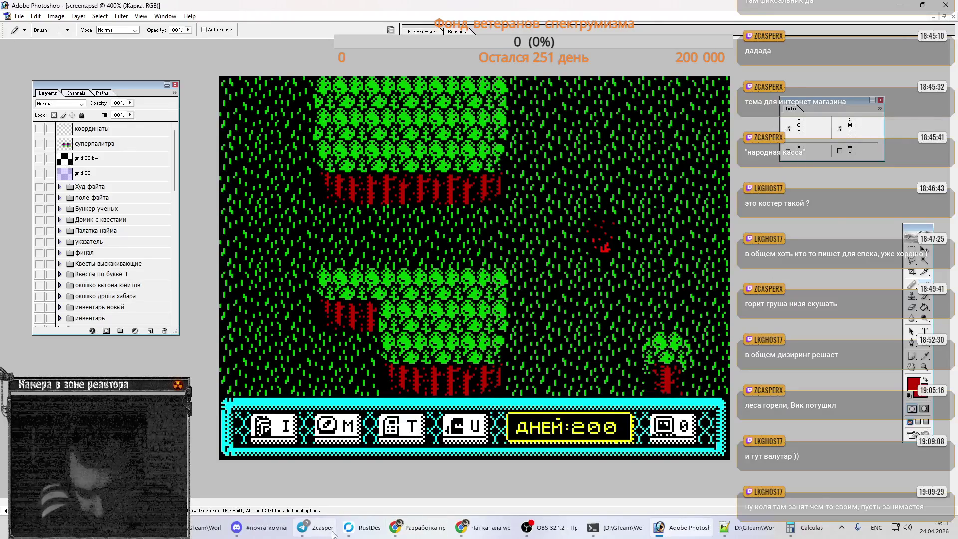
pyautogui.click(316, 527)
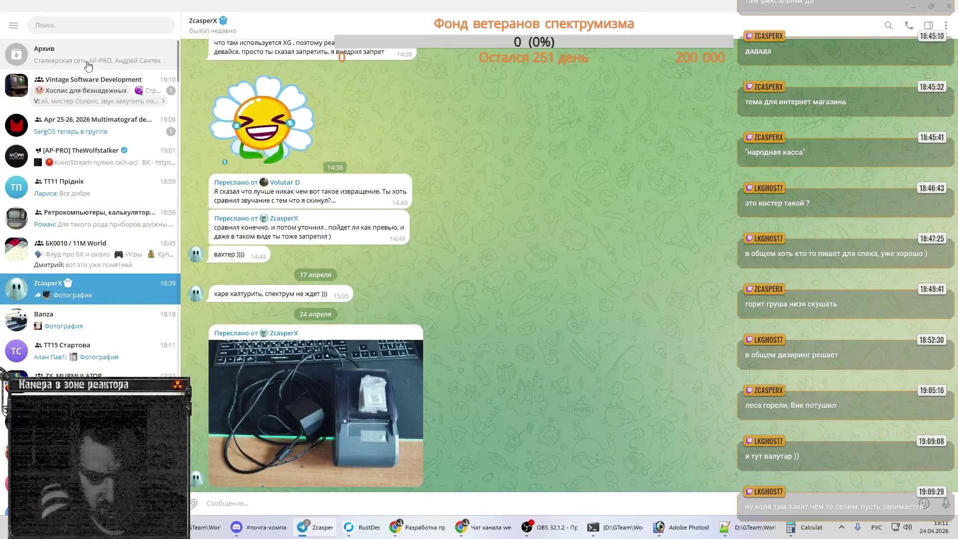
# Step: Open the Игрульки topic in Vintage Software Development and scroll to the БК-0011 game post
pyautogui.click(82, 87)
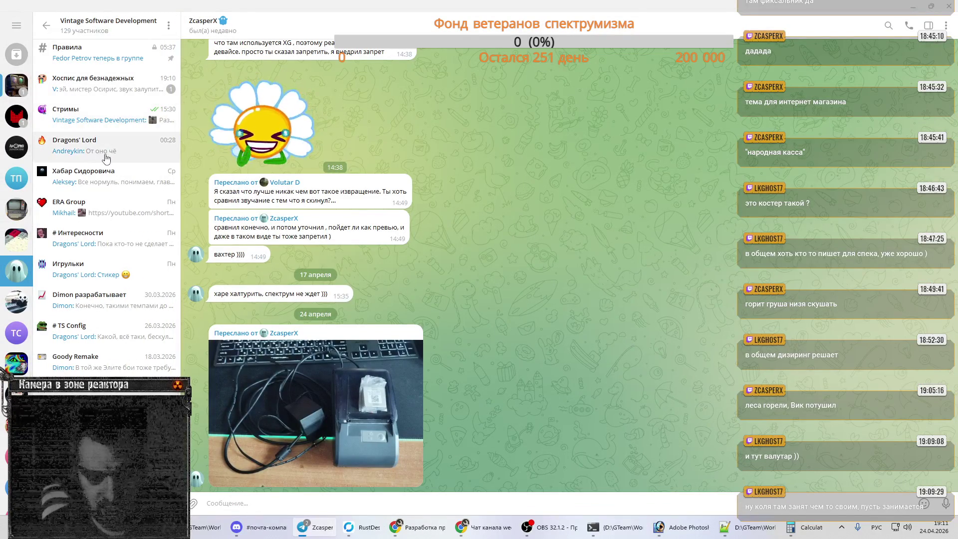
pyautogui.click(102, 272)
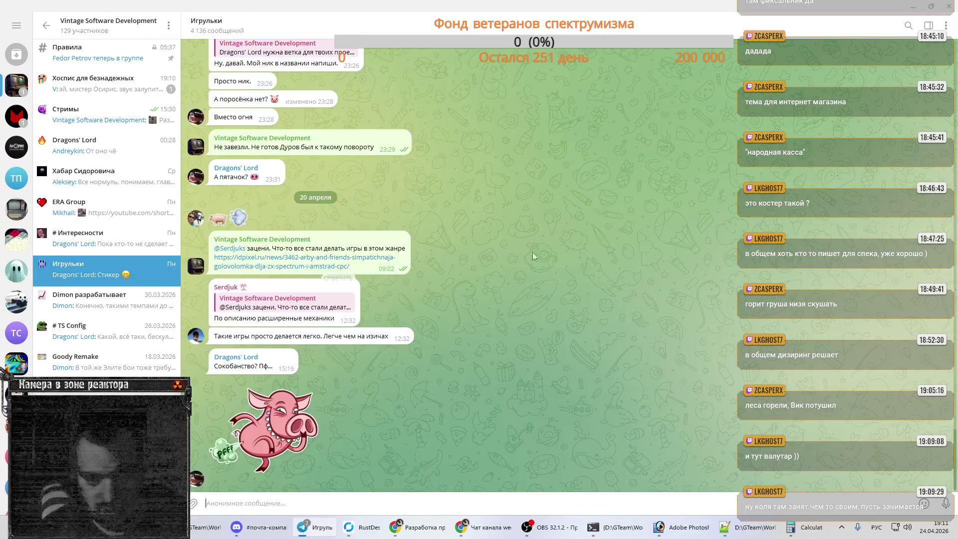
pyautogui.scroll(15, 497, 239)
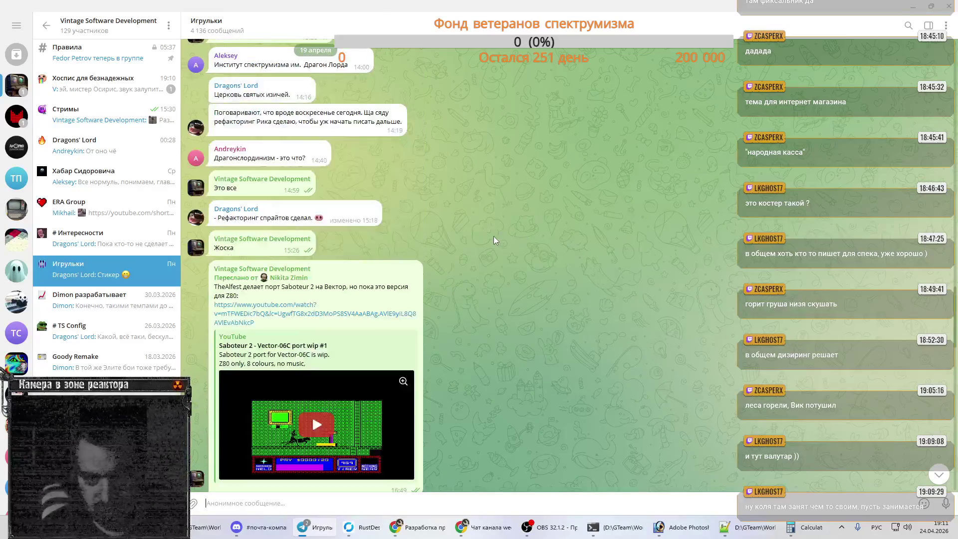
pyautogui.scroll(15, 493, 240)
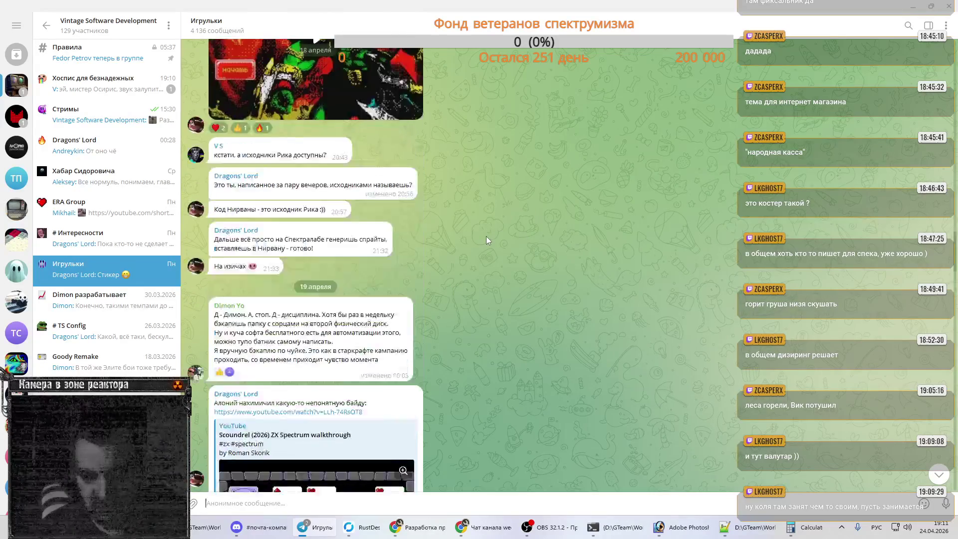
pyautogui.scroll(-15, 488, 240)
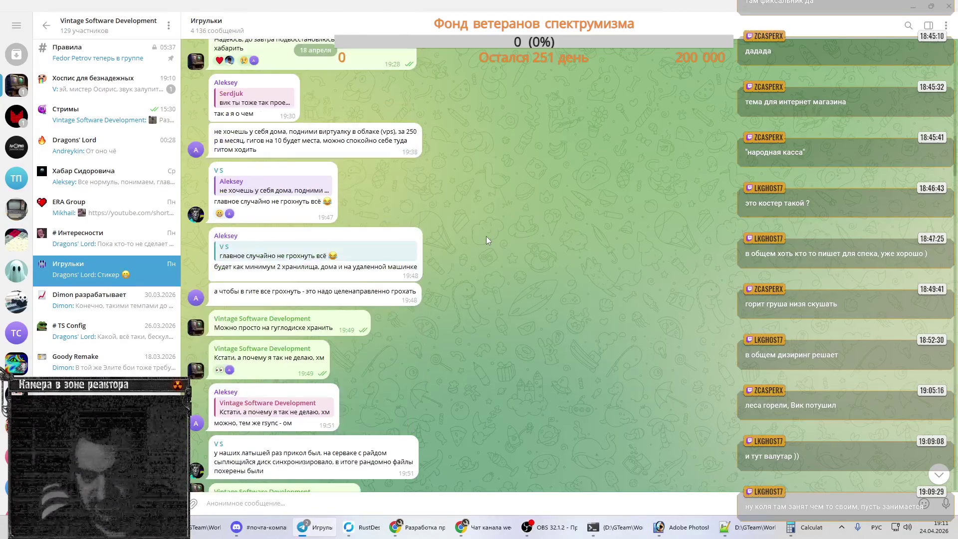
pyautogui.scroll(15, 487, 237)
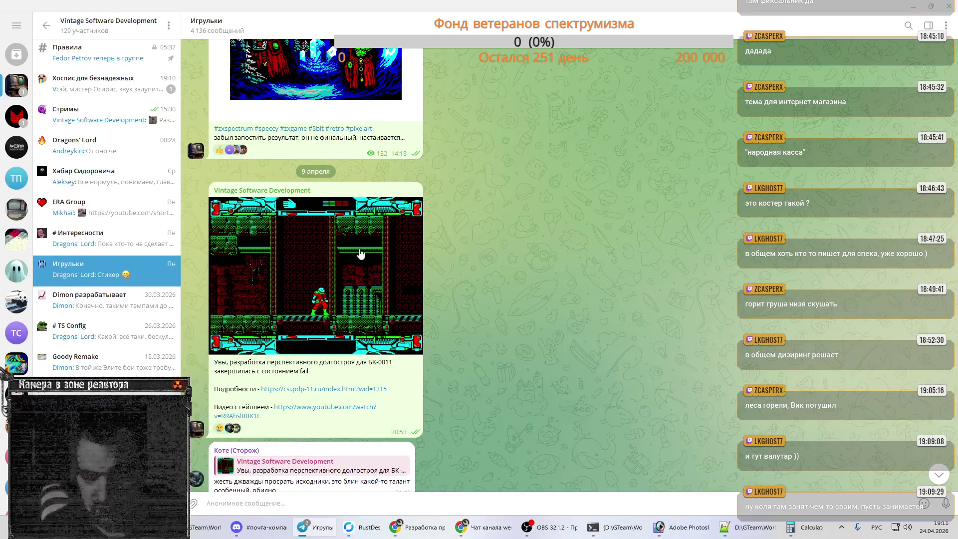
# Step: View the БК-0011 screenshot full-size, then open the post's YouTube gameplay link
pyautogui.click(359, 249)
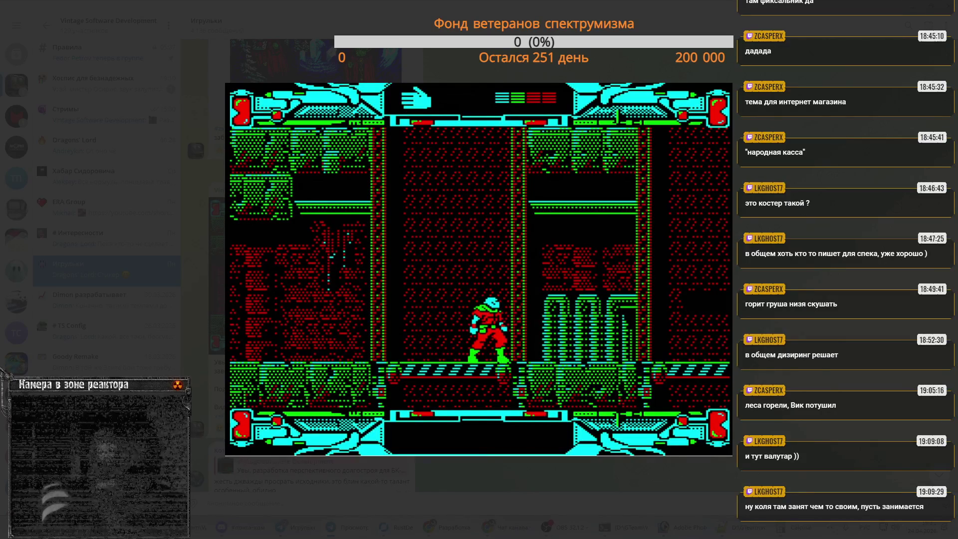
pyautogui.press('Escape')
pyautogui.scroll(-5, 422, 170)
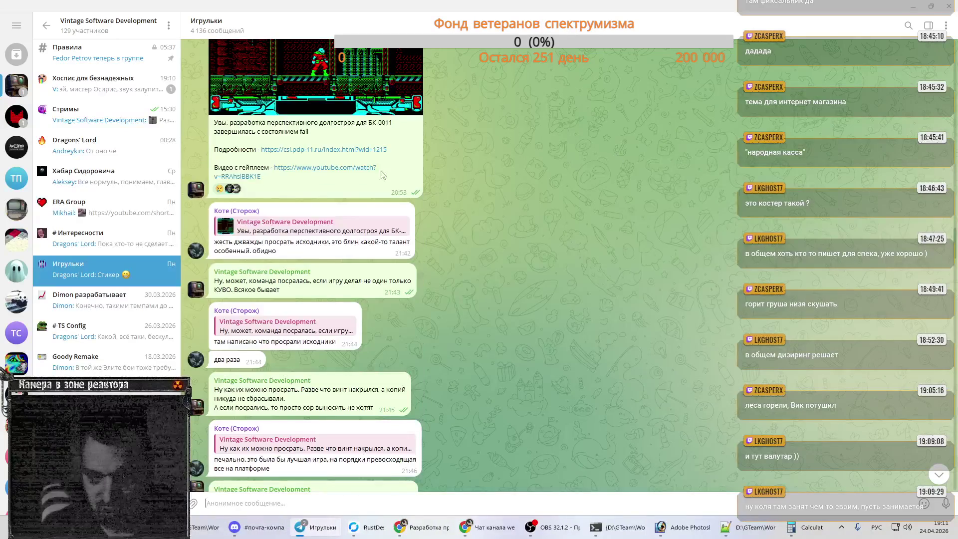
pyautogui.click(304, 170)
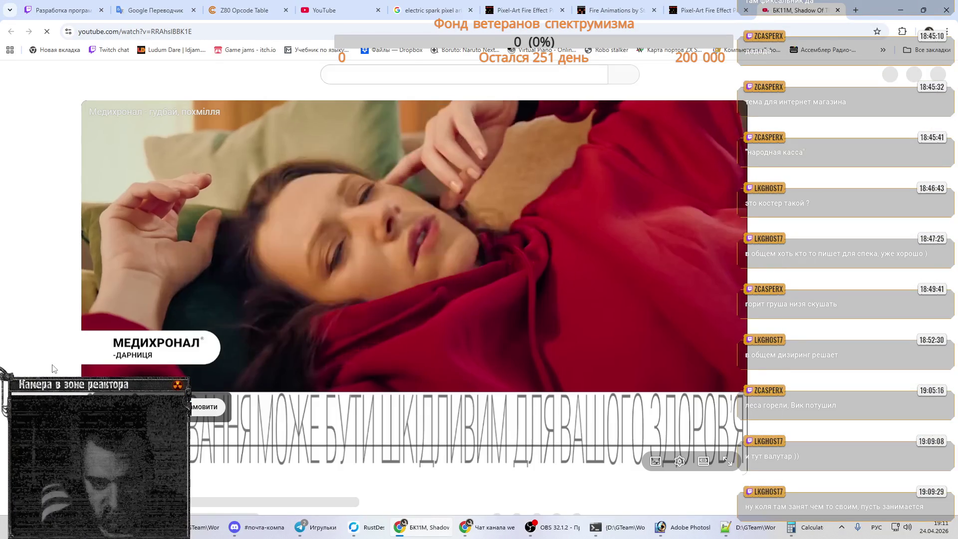
# Step: Watch the БК11М Shadow Of The Moon gameplay video, then pause it and close its tab
pyautogui.scroll(-5, 197, 355)
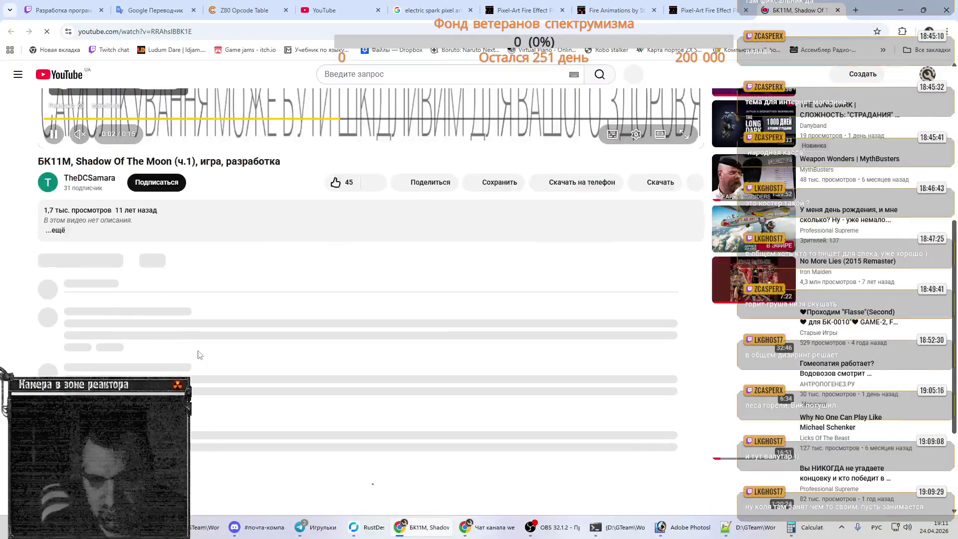
pyautogui.scroll(-10, 198, 355)
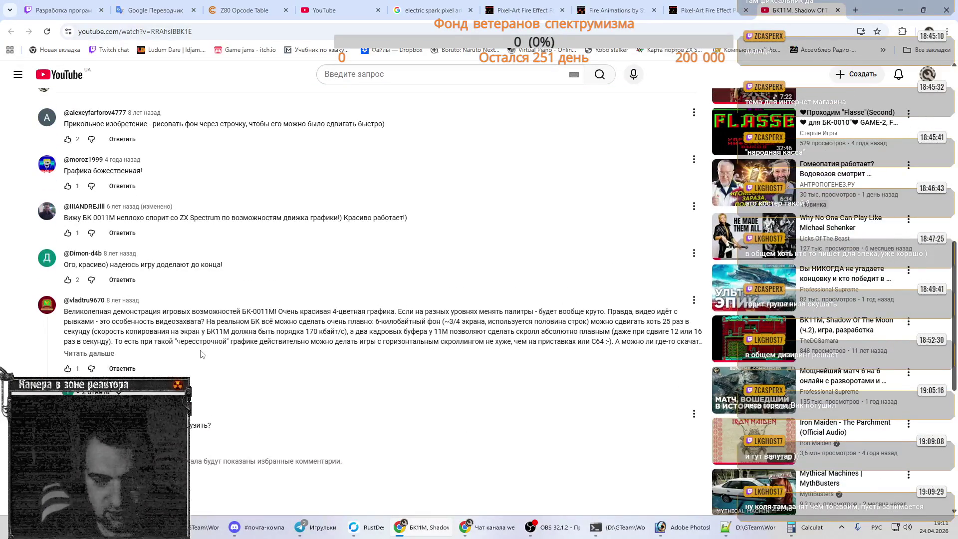
pyautogui.scroll(4, 294, 288)
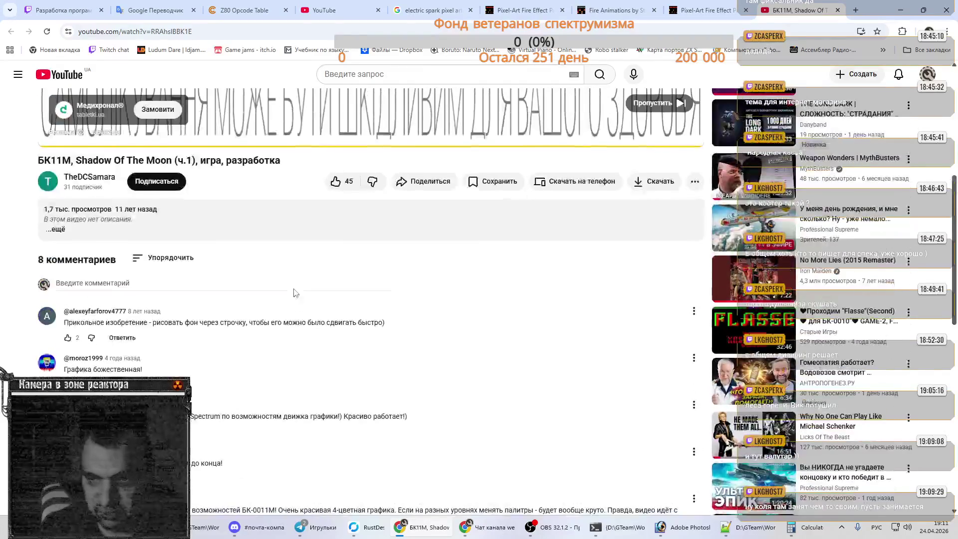
pyautogui.scroll(6, 605, 105)
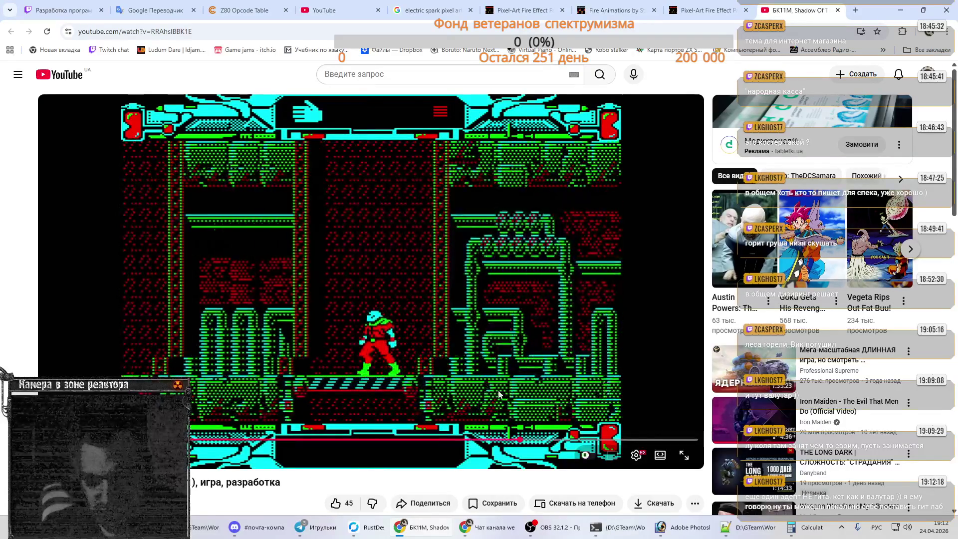
pyautogui.click(427, 246)
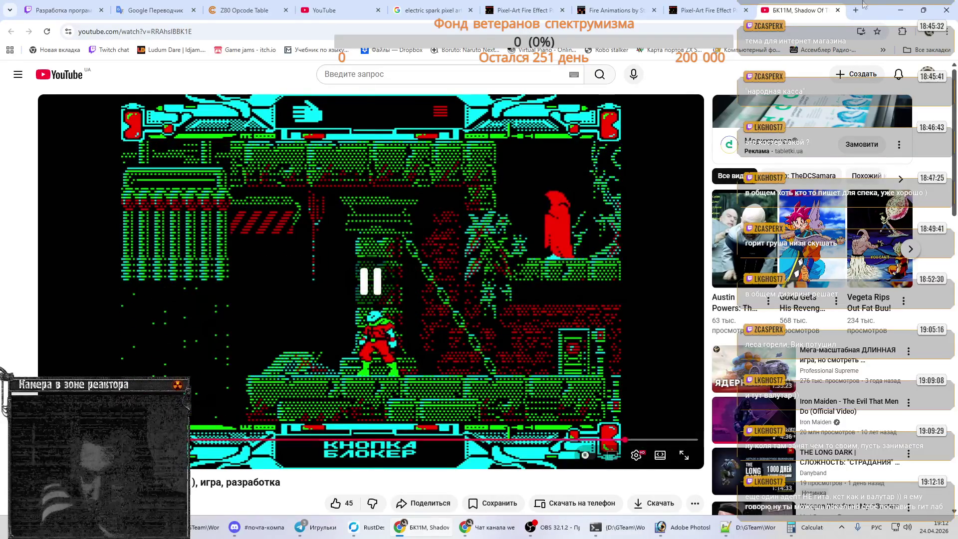
pyautogui.hotkey('ctrl', 'w')
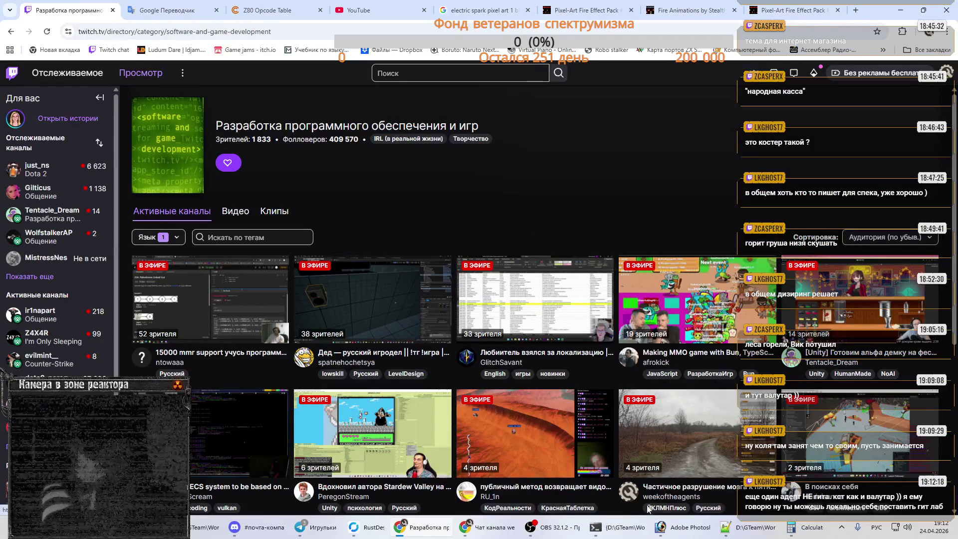
# Step: Scroll back through the Игрульки chat, enlarge the '128K required' image, then return to Photoshop
pyautogui.click(316, 527)
pyautogui.scroll(10, 416, 239)
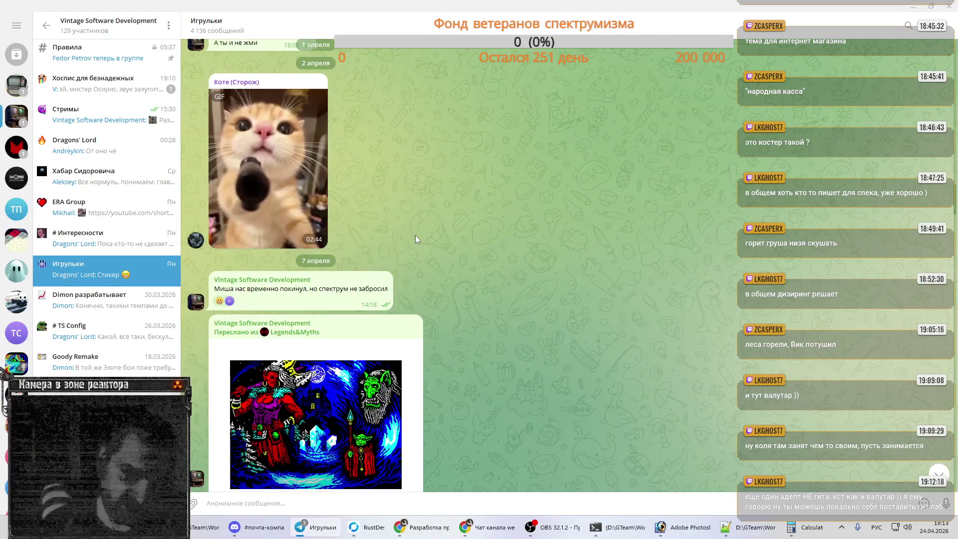
pyautogui.scroll(8, 416, 238)
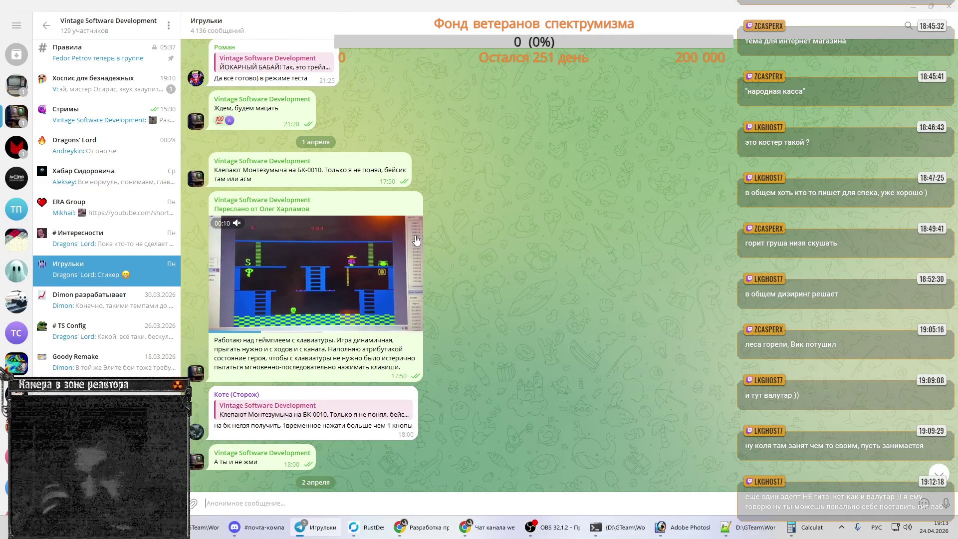
pyautogui.scroll(8, 417, 241)
pyautogui.scroll(2, 412, 239)
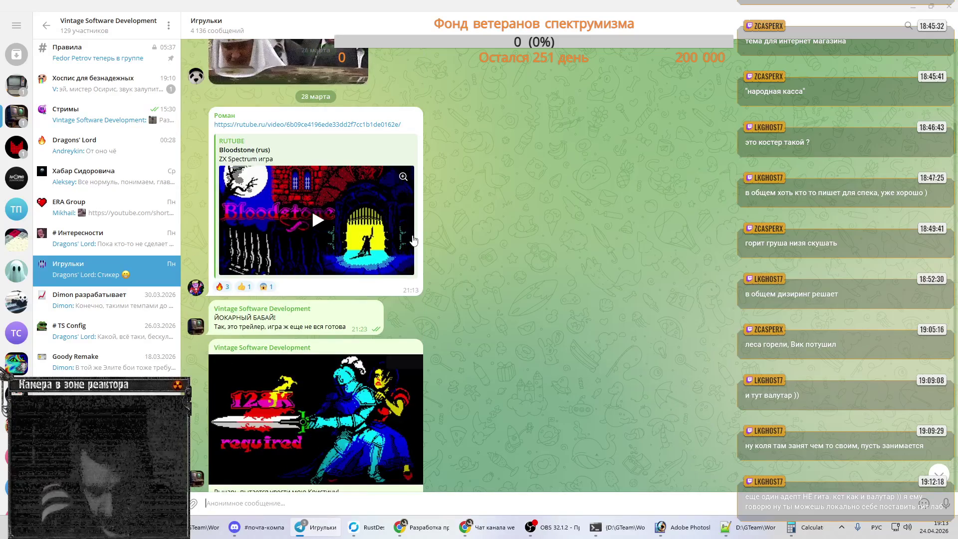
pyautogui.scroll(-1, 539, 257)
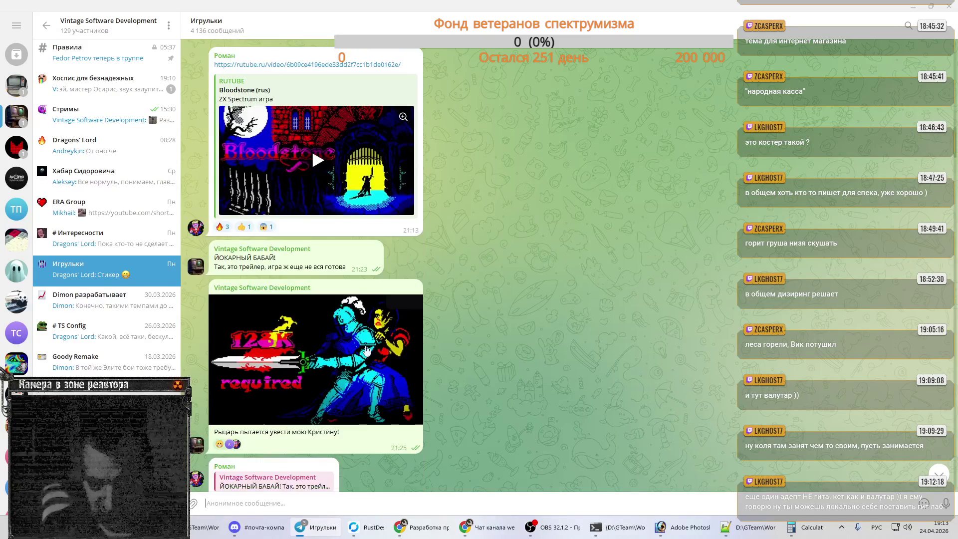
pyautogui.click(346, 362)
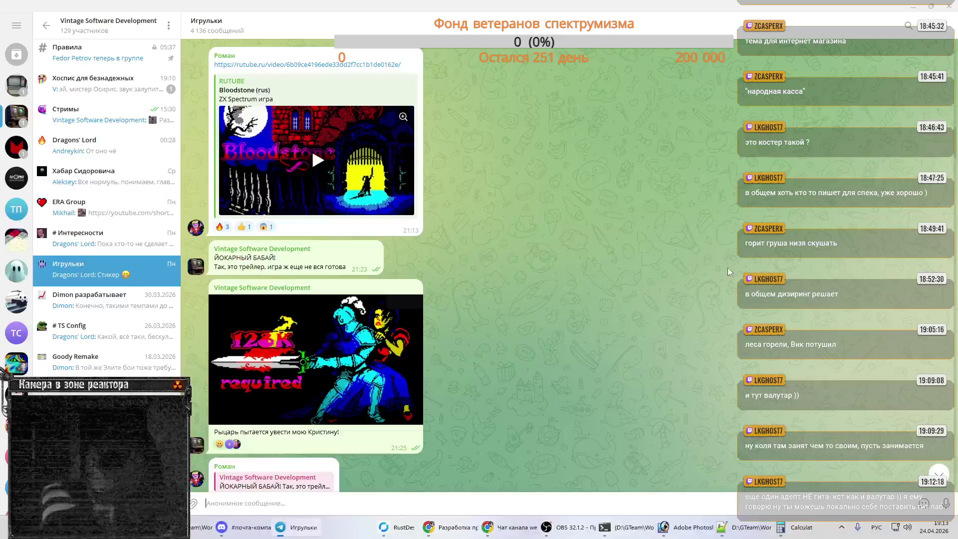
pyautogui.click(728, 267)
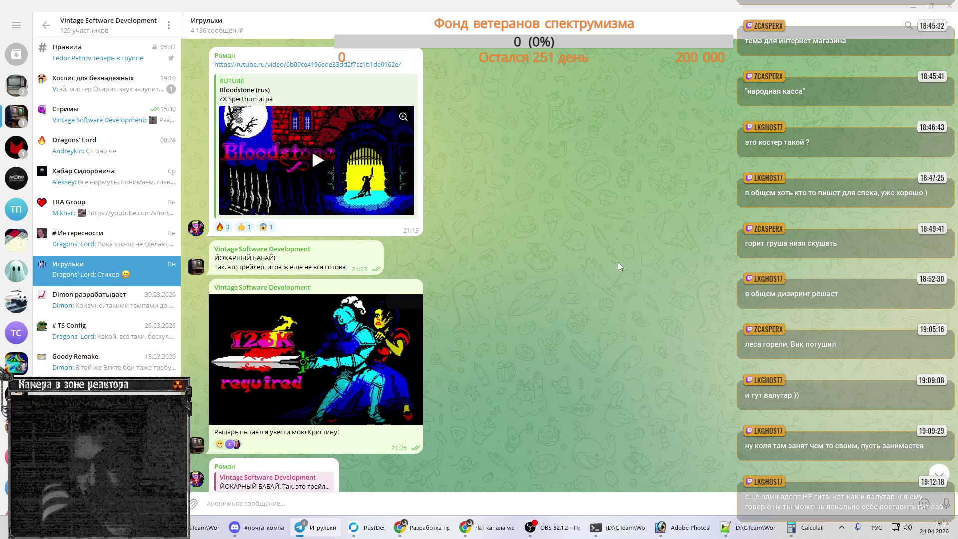
pyautogui.click(683, 527)
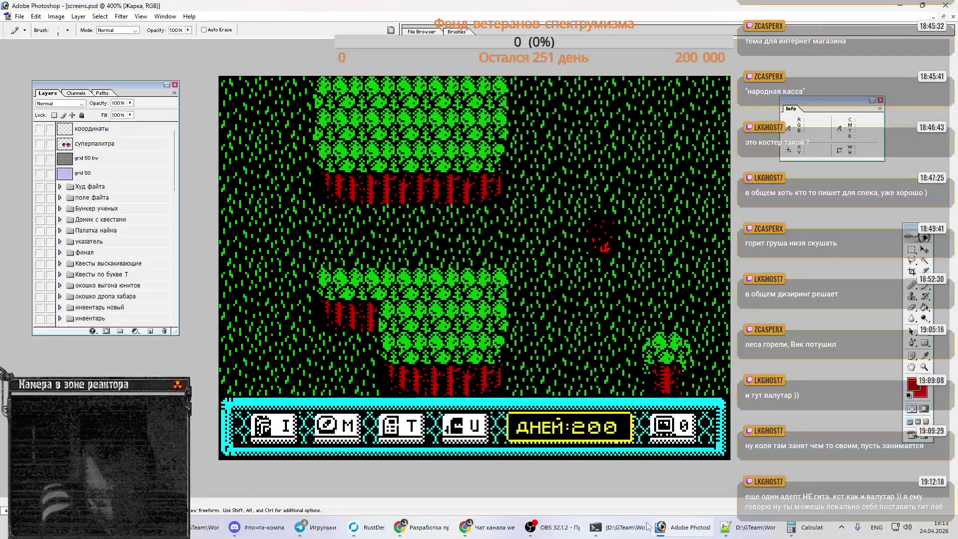
# Step: Pick the Rectangular Marquee tool and switch to the main.psd tile sheet
pyautogui.press('m')
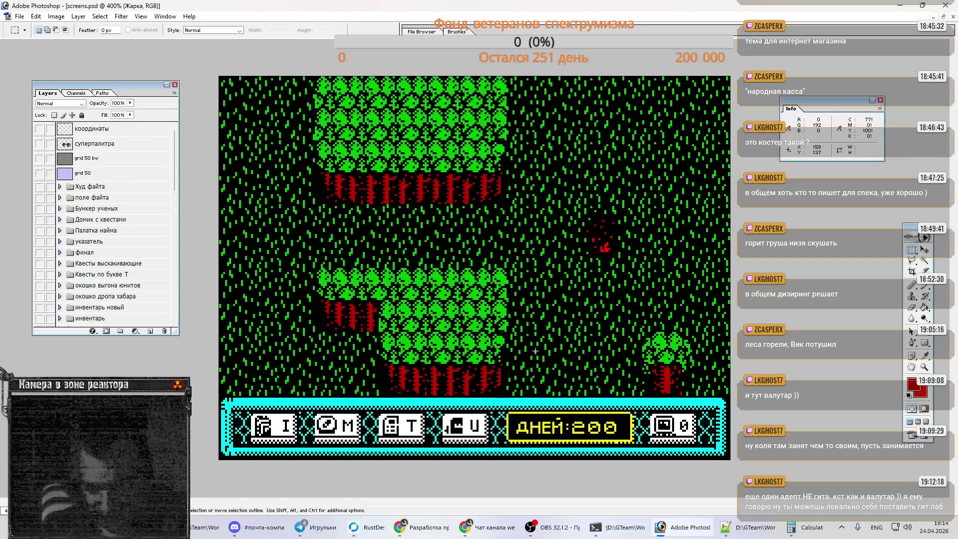
pyautogui.hotkey('ctrl', 'Tab')
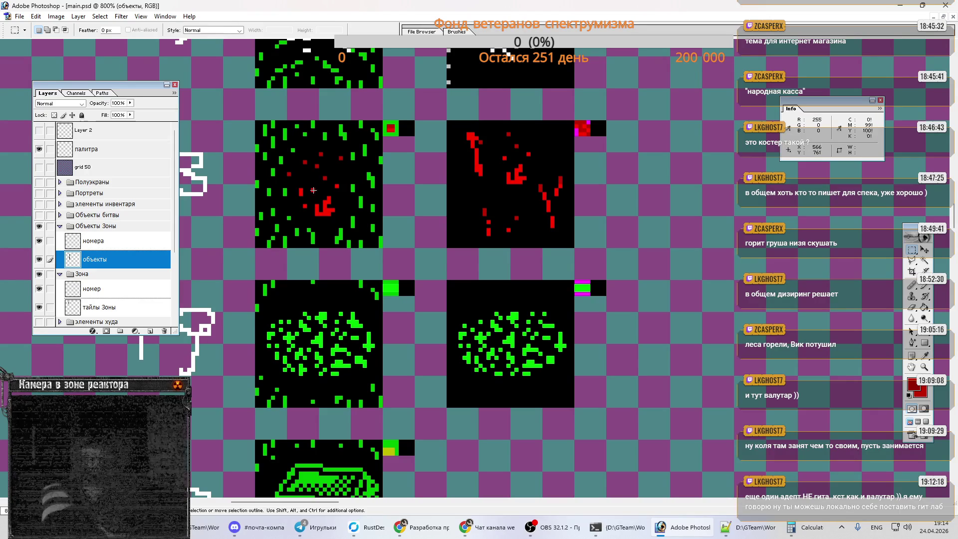
# Step: Clear the red fire from the 32×32 tile and fill it solid black
pyautogui.moveTo(447, 121); pyautogui.dragTo(573, 247)
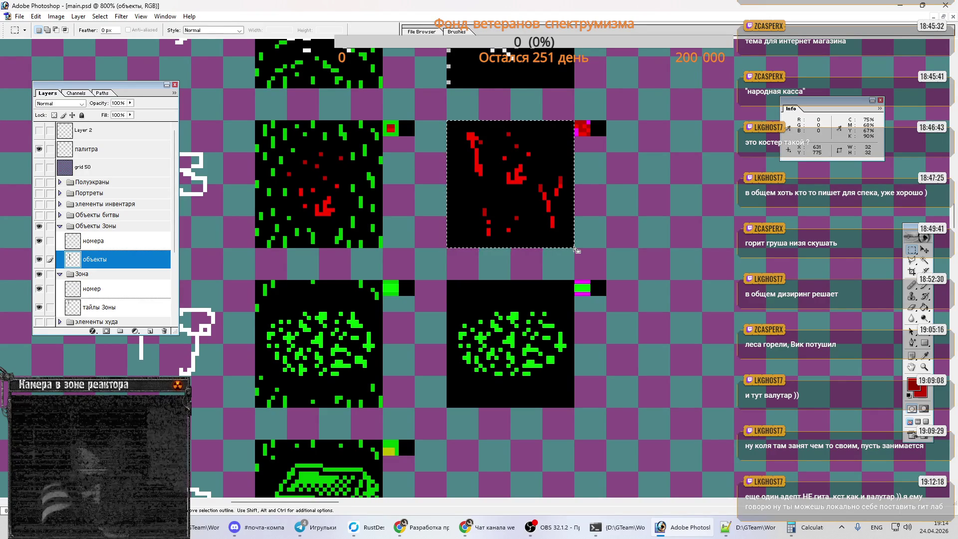
pyautogui.press('Delete')
pyautogui.press('g')
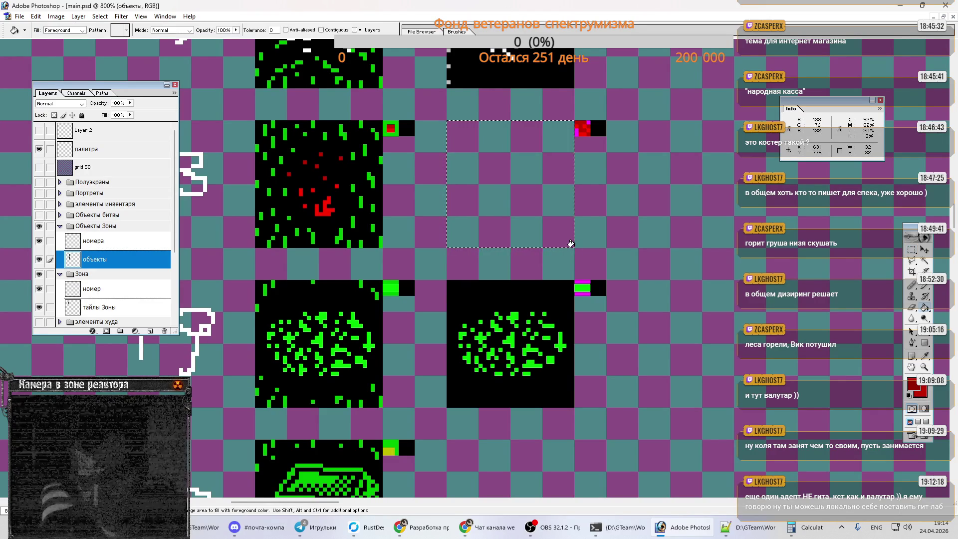
pyautogui.press('d')
pyautogui.hotkey('alt', 'BackSpace')
pyautogui.hotkey('ctrl', 'd')
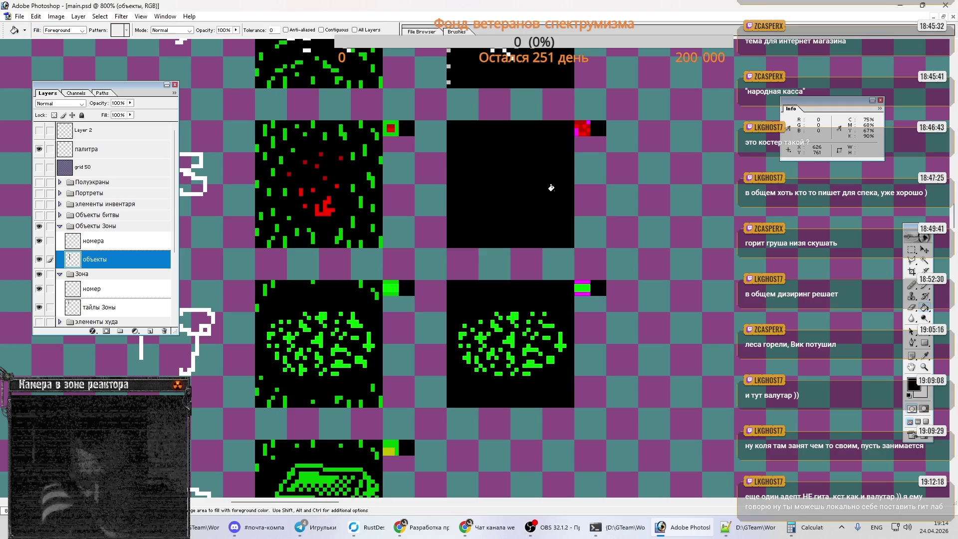
pyautogui.press('m')
# Step: Copy the dotted one-pixel top edge row onto the black tile's border and merge it into объекты
pyautogui.scroll(2, 562, 185)
pyautogui.scroll(3, 562, 185)
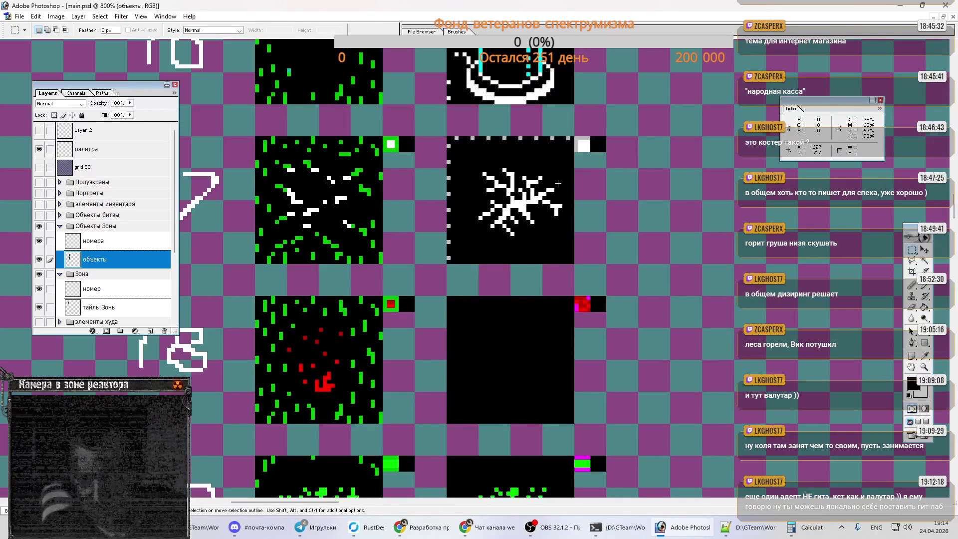
pyautogui.moveTo(448, 137); pyautogui.dragTo(512, 142)
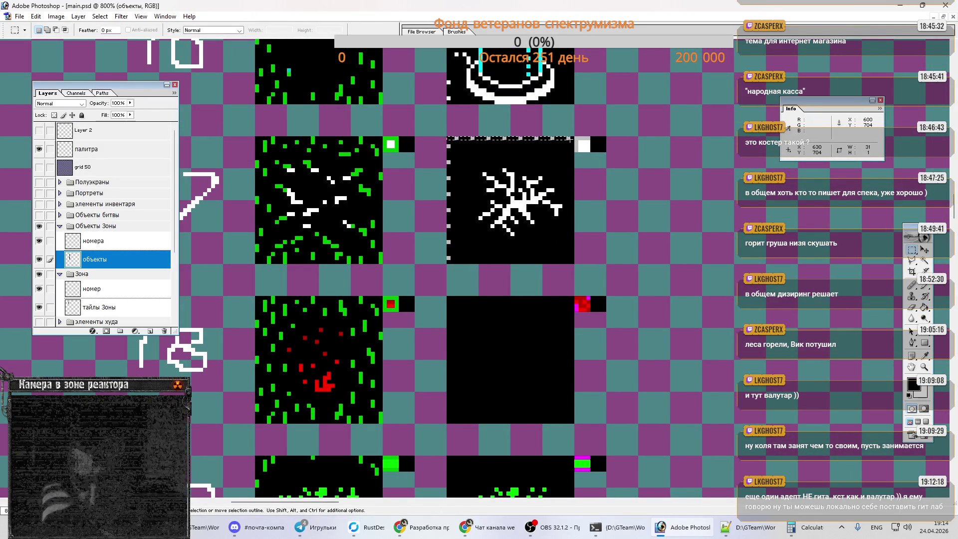
pyautogui.keyDown('shift'); pyautogui.moveTo(452, 138); pyautogui.dragTo(441, 178); pyautogui.keyUp('shift')
pyautogui.moveTo(434, 238)
pyautogui.mouseDown()
pyautogui.moveTo(430, 190)
pyautogui.moveTo(451, 139)
pyautogui.moveTo(447, 264)
pyautogui.mouseUp()
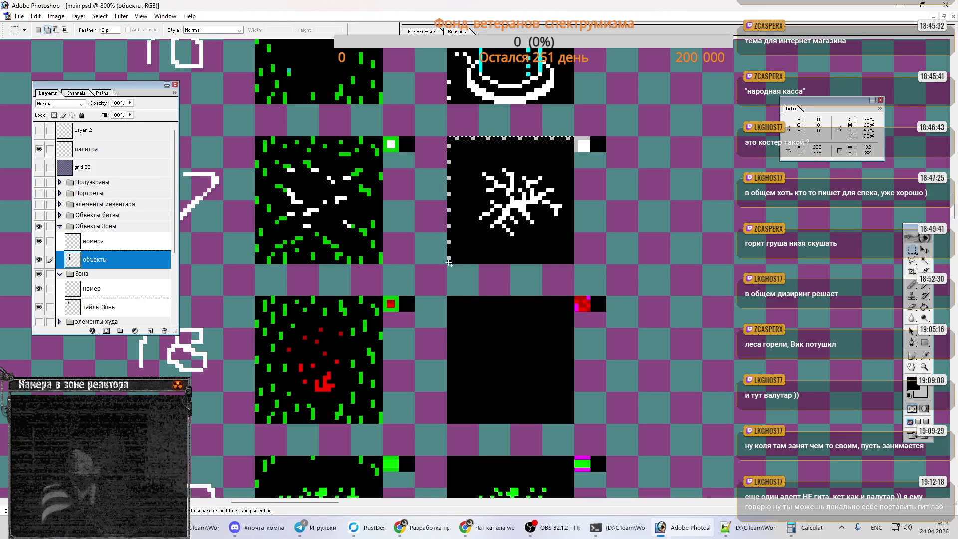
pyautogui.hotkey('ctrl', 'j')
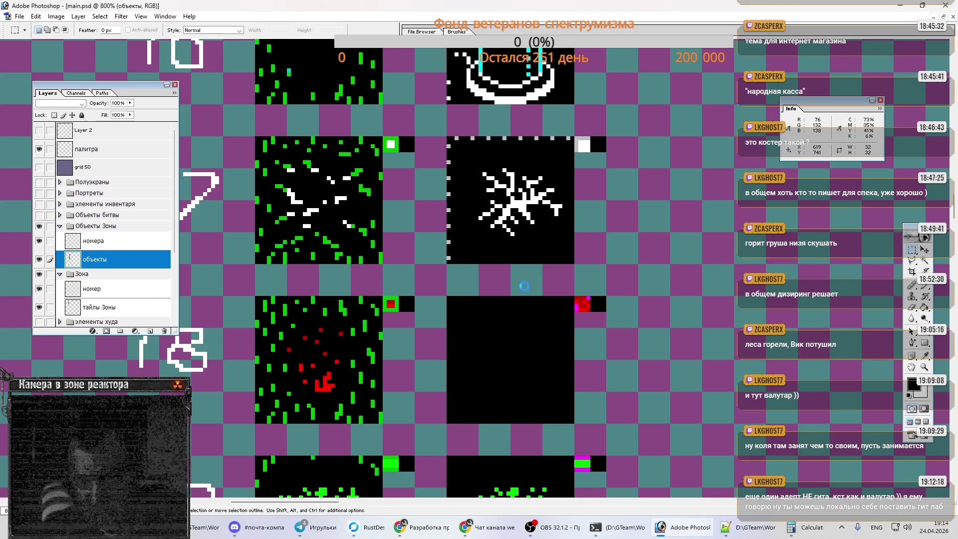
pyautogui.scroll(-2, 524, 285)
pyautogui.moveTo(438, 223); pyautogui.dragTo(475, 259)
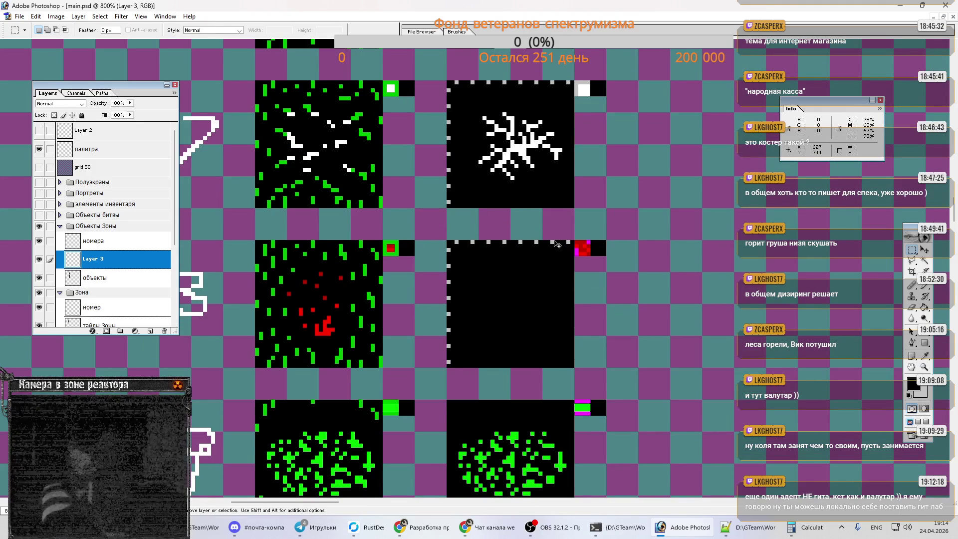
pyautogui.hotkey('ctrl', 'e')
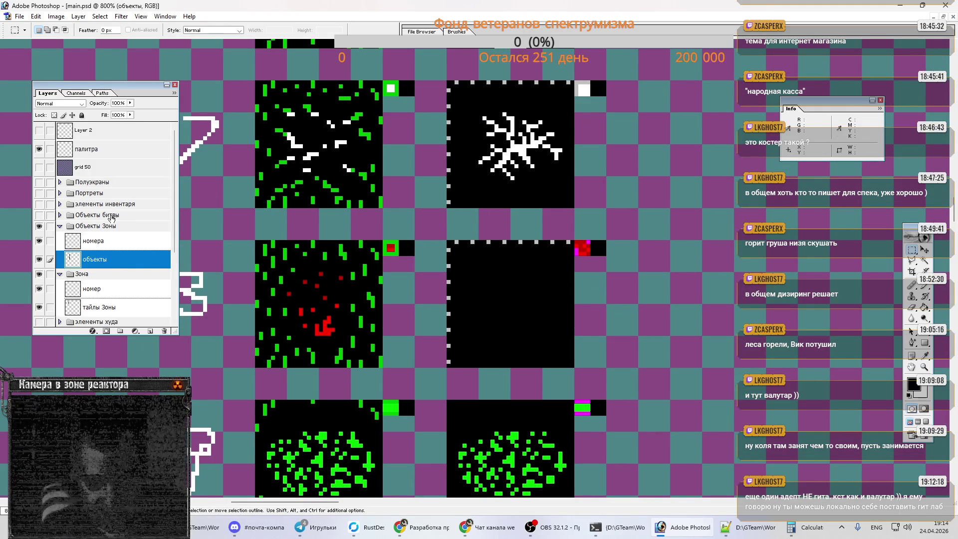
# Step: Using grid 50, copy the 16×16 fire area onto a new layer in the right-hand tile
pyautogui.click(39, 167)
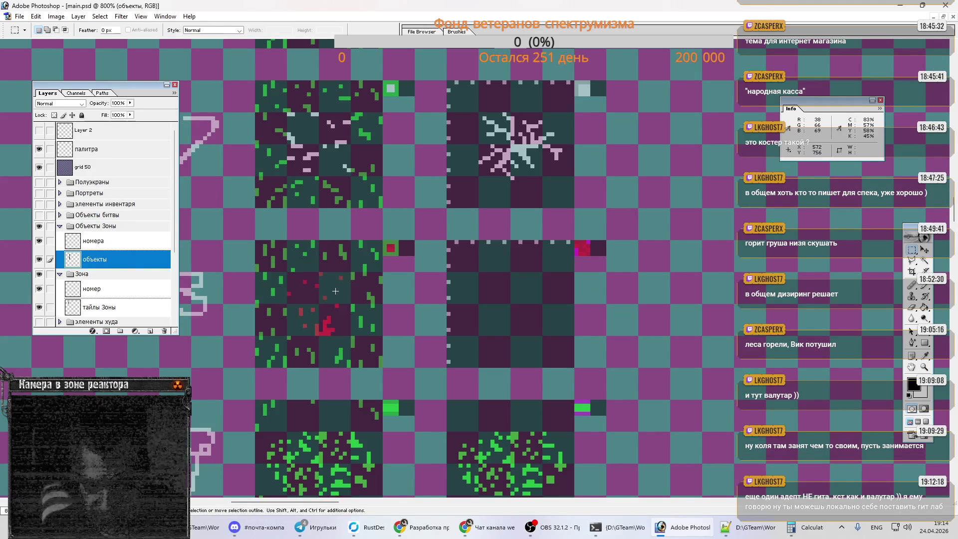
pyautogui.moveTo(289, 275)
pyautogui.mouseDown()
pyautogui.moveTo(314, 289)
pyautogui.moveTo(349, 335)
pyautogui.mouseUp()
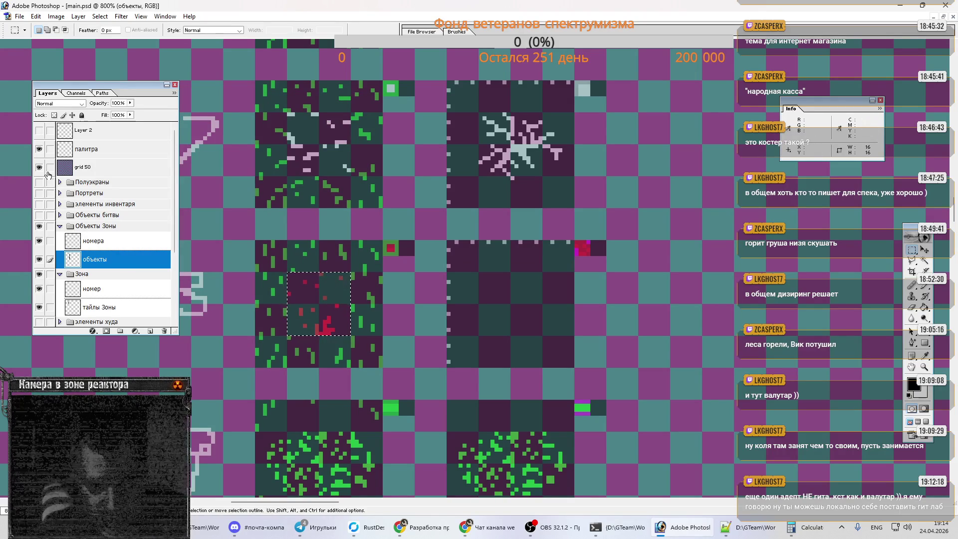
pyautogui.press('v')
pyautogui.hotkey('ctrl', 'j')
pyautogui.moveTo(331, 304); pyautogui.dragTo(517, 306)
pyautogui.press('m')
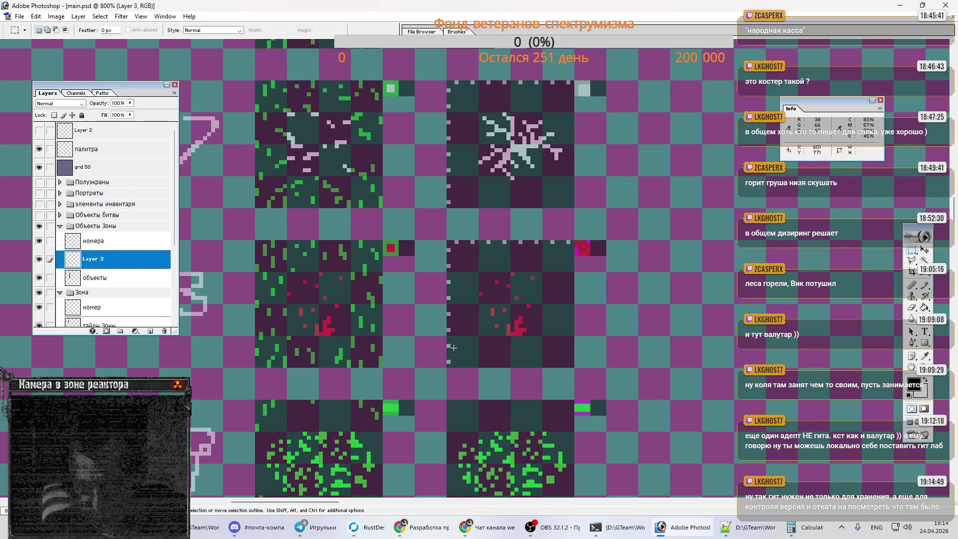
pyautogui.click(39, 167)
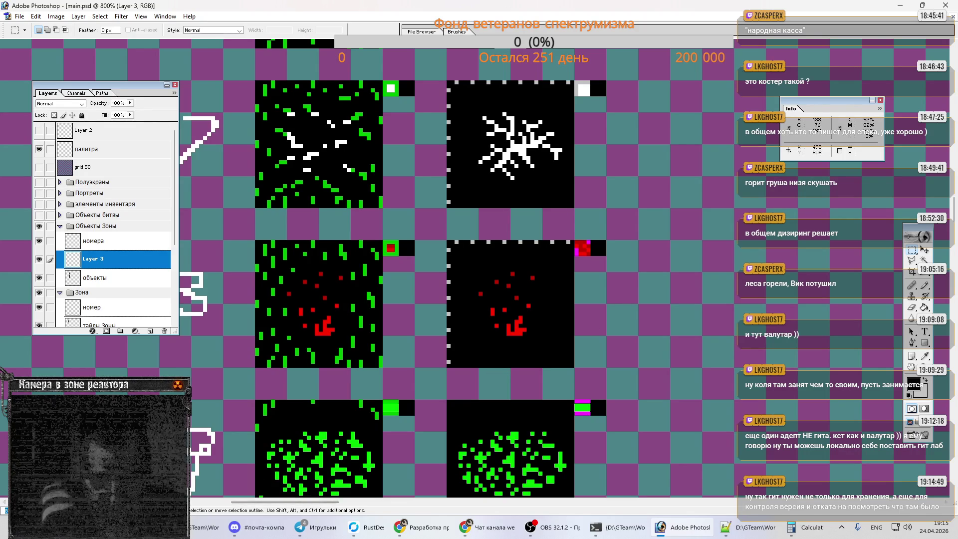
pyautogui.hotkey('ctrl', '-')
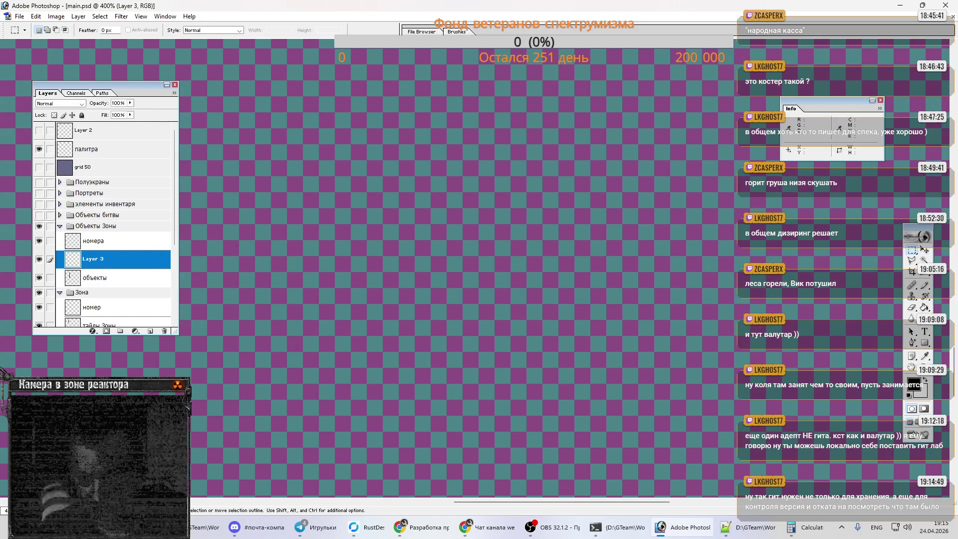
# Step: Merge Layer 3 down into the объекты layer
pyautogui.moveTo(595, 502); pyautogui.dragTo(148, 503)
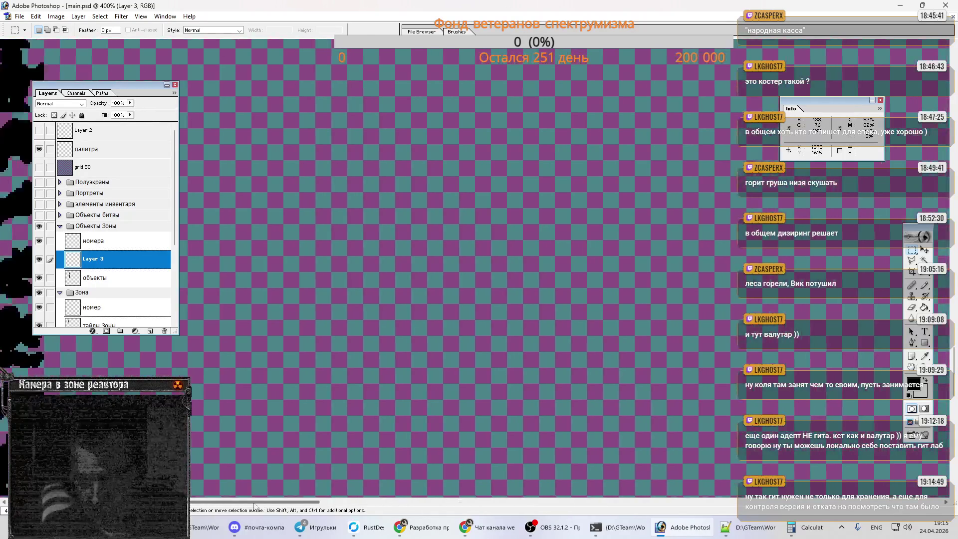
pyautogui.scroll(5, 450, 269)
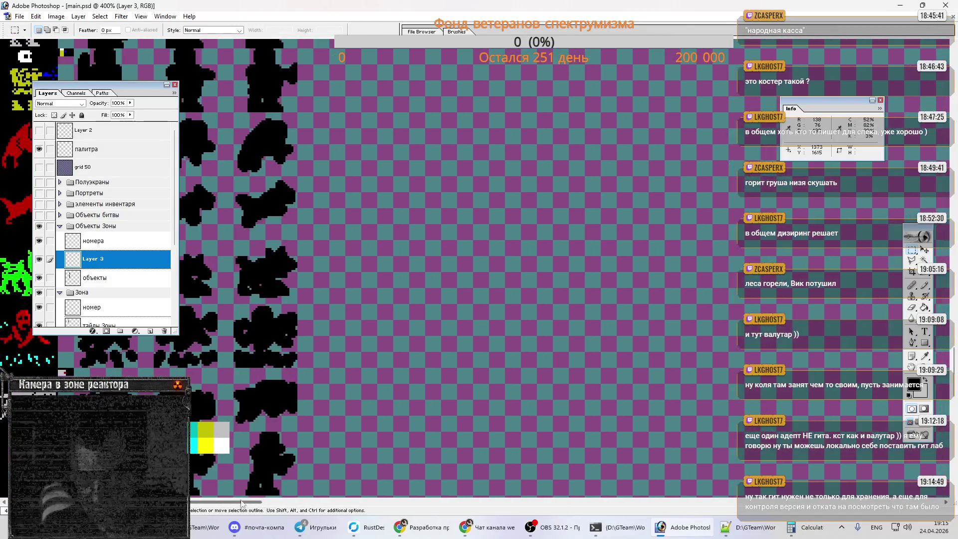
pyautogui.scroll(5, 449, 269)
pyautogui.scroll(5, 449, 269)
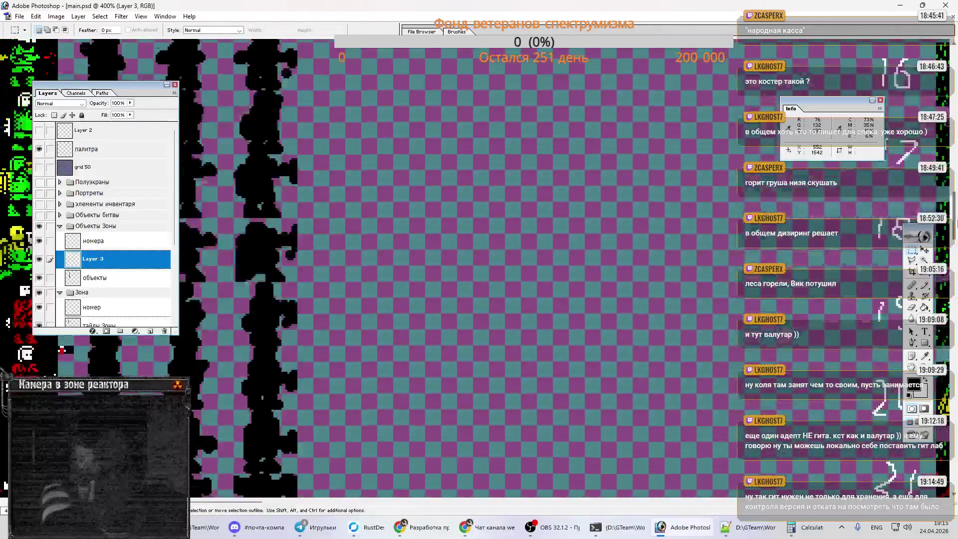
pyautogui.hscroll(10, 449, 269)
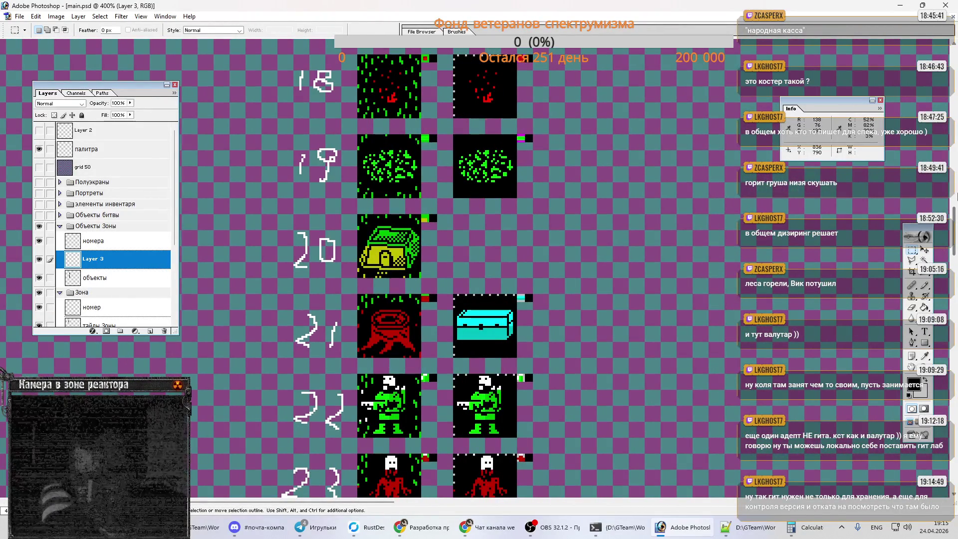
pyautogui.scroll(3, 952, 230)
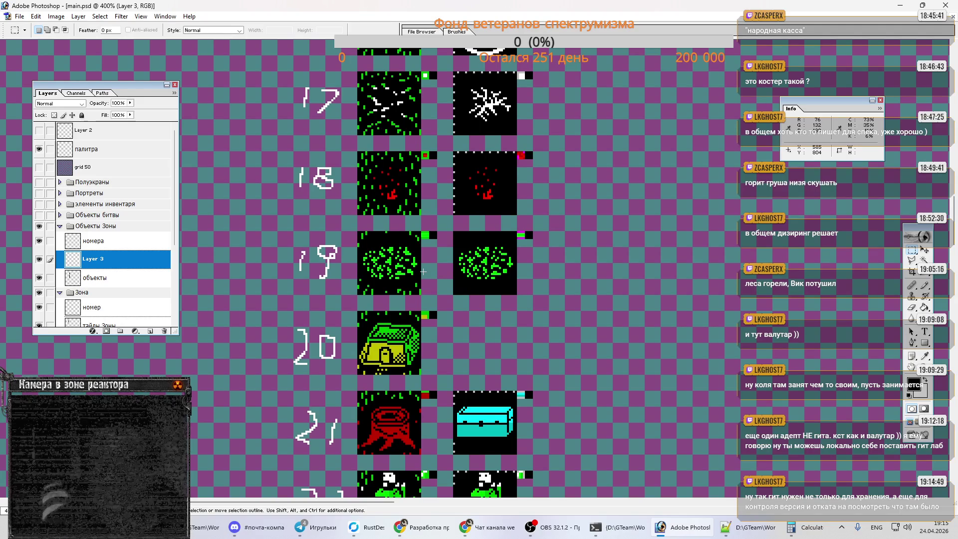
pyautogui.hotkey('ctrl', 'e')
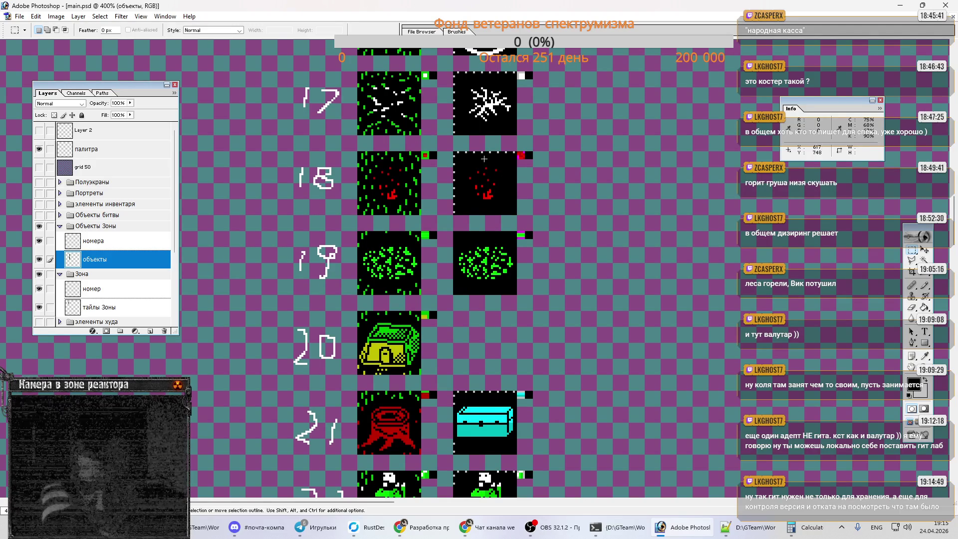
# Step: Copy the finished right-hand fire tile 18 and switch to screens.psd
pyautogui.moveTo(454, 152)
pyautogui.mouseDown()
pyautogui.moveTo(519, 218)
pyautogui.moveTo(531, 174)
pyautogui.moveTo(517, 127)
pyautogui.mouseUp()
pyautogui.moveTo(568, 287); pyautogui.dragTo(428, 223)
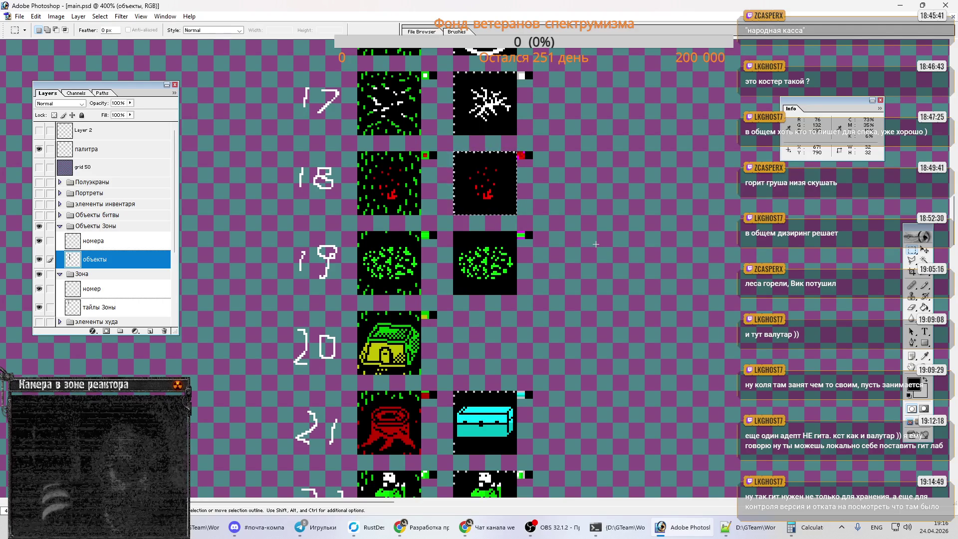
pyautogui.press('ctrl')
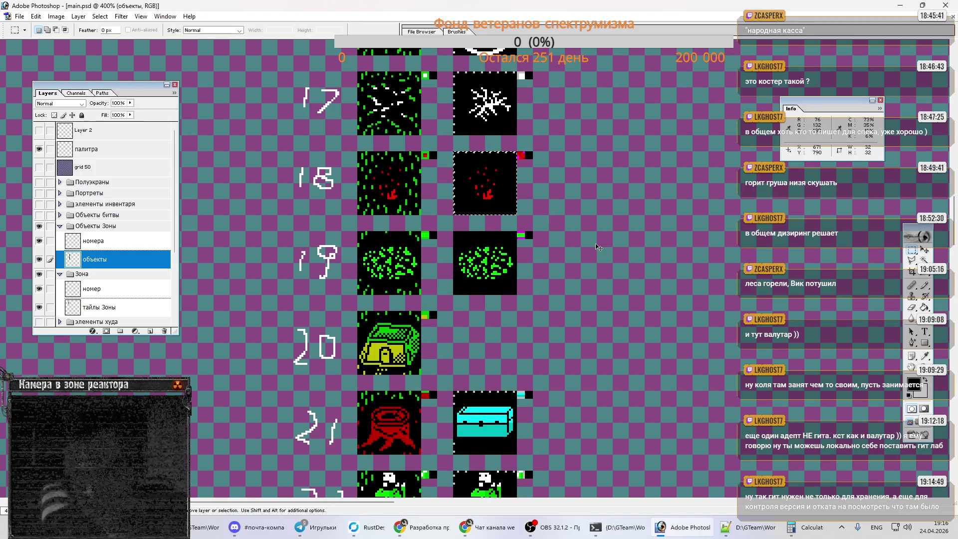
pyautogui.hotkey('ctrl', 'Tab')
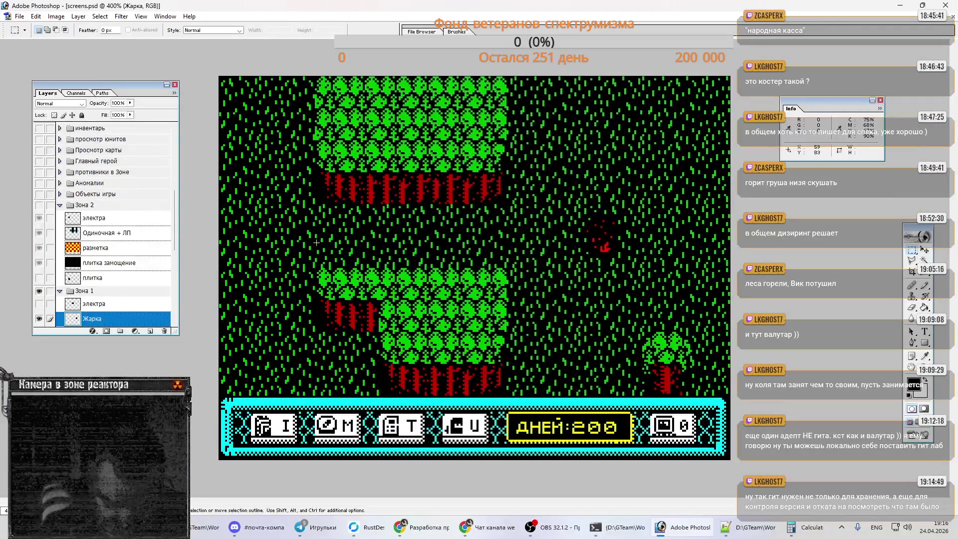
pyautogui.scroll(-2, 107, 230)
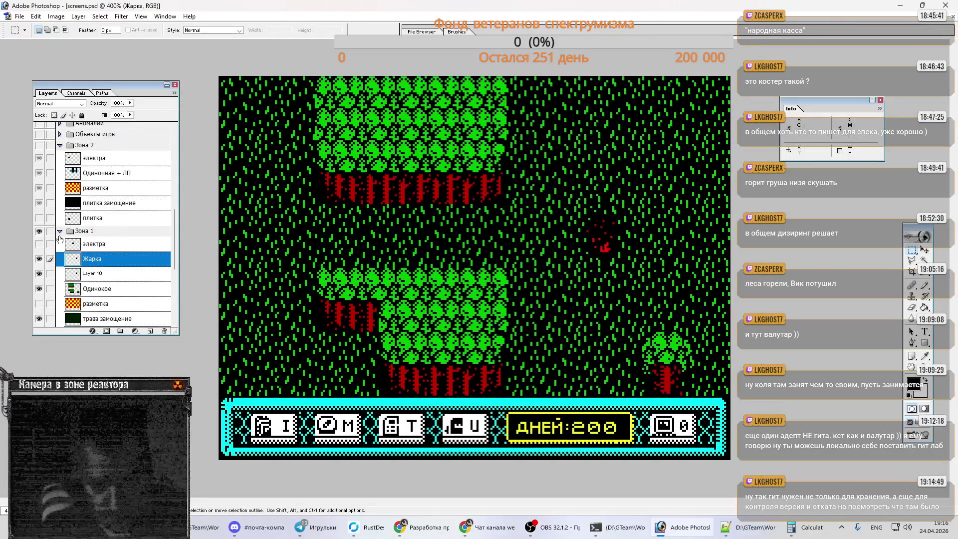
# Step: Swap Зона 1 for Зона 2 and paste the fire tile above the электра layer
pyautogui.scroll(3, 58, 239)
pyautogui.click(39, 323)
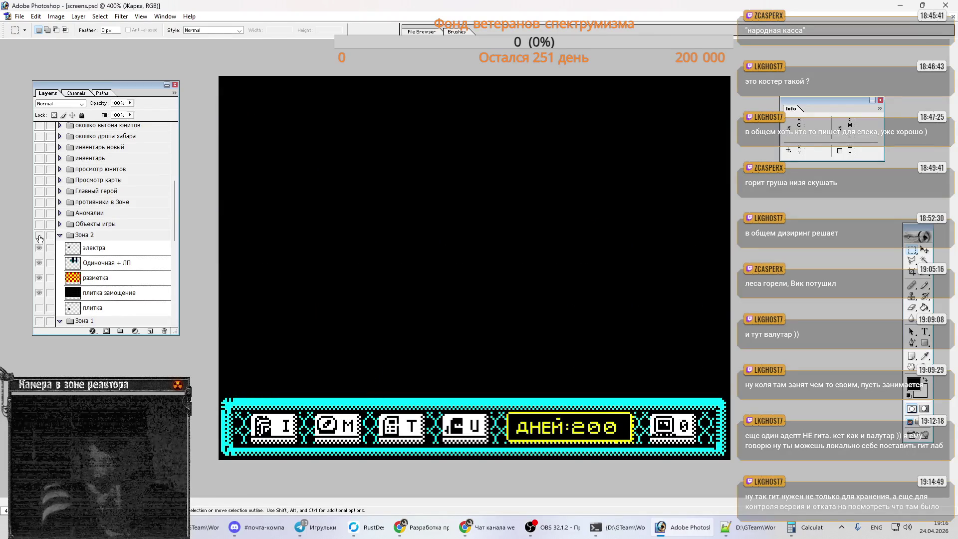
pyautogui.click(38, 235)
pyautogui.click(111, 254)
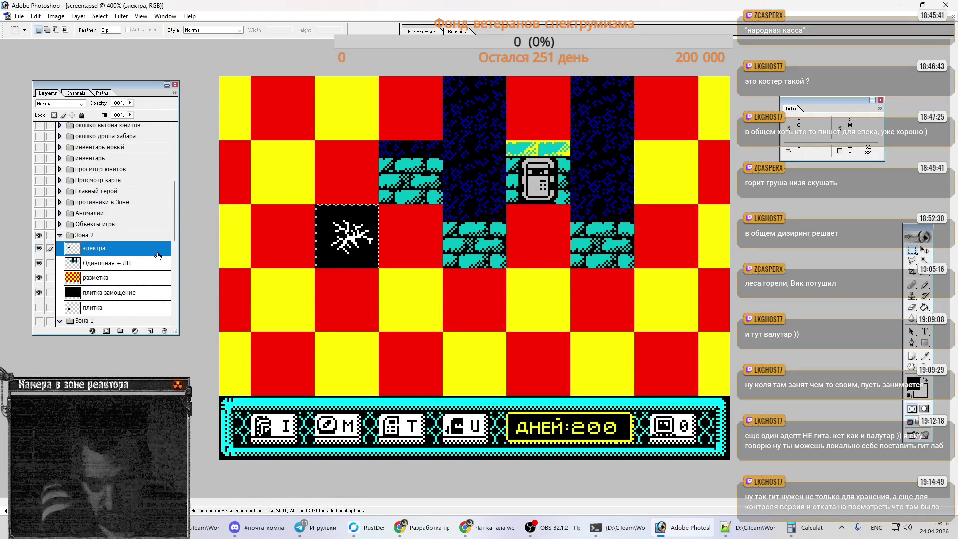
pyautogui.hotkey('ctrl', 'v')
pyautogui.moveTo(350, 248)
pyautogui.mouseDown()
pyautogui.moveTo(358, 294)
pyautogui.moveTo(401, 319)
pyautogui.moveTo(404, 310)
pyautogui.mouseUp()
# Step: Rename the pasted layer жарка, hide the электра sparks, and reposition the fire tile
pyautogui.doubleClick(87, 248)
pyautogui.hotkey('alt', 'shift')
pyautogui.write('жарка')
pyautogui.press('Return')
pyautogui.hotkey('alt', 'shift')
pyautogui.click(39, 263)
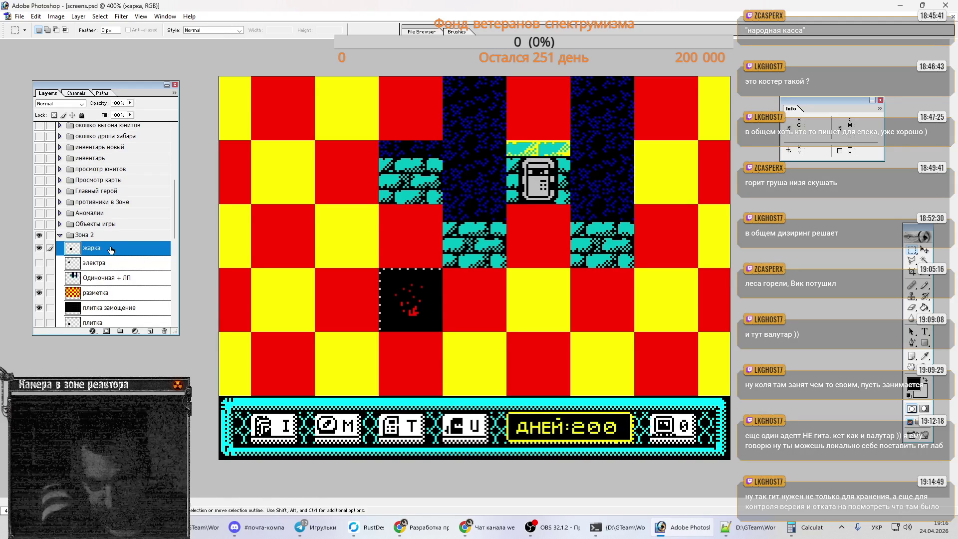
pyautogui.moveTo(398, 304); pyautogui.dragTo(368, 254)
pyautogui.hotkey('ctrl', 'z')
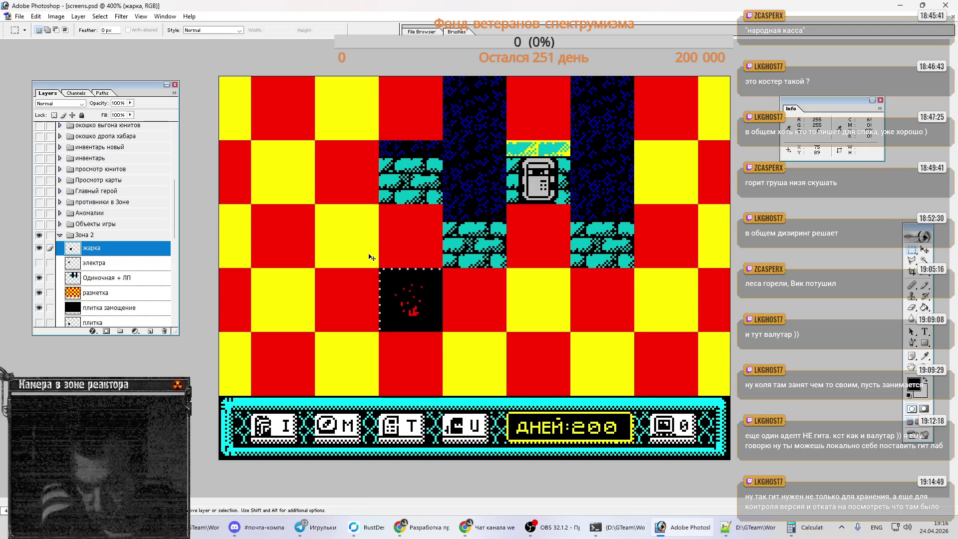
# Step: Duplicate the жарка fire tile into neighbouring Зона 2 cells and hide the разметка checker
pyautogui.hotkey('ctrl', 'j')
pyautogui.moveTo(416, 316); pyautogui.dragTo(416, 254)
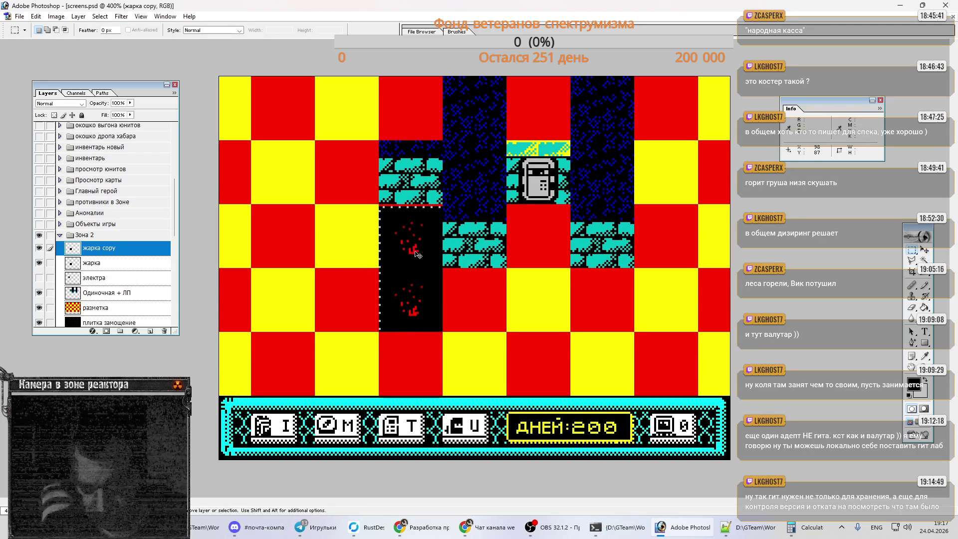
pyautogui.press('Up')
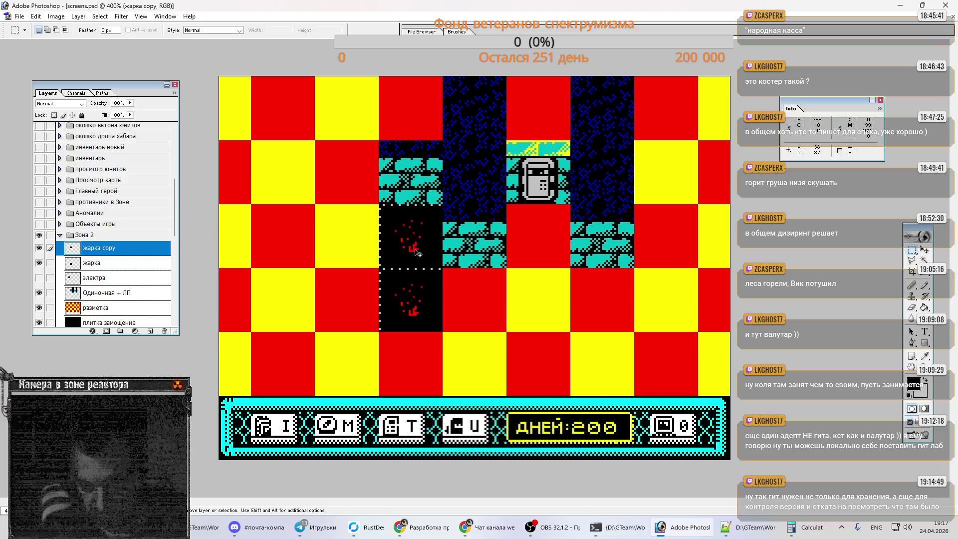
pyautogui.moveTo(416, 253)
pyautogui.mouseDown()
pyautogui.moveTo(435, 301)
pyautogui.moveTo(474, 319)
pyautogui.moveTo(494, 301)
pyautogui.moveTo(422, 366)
pyautogui.moveTo(486, 358)
pyautogui.mouseUp()
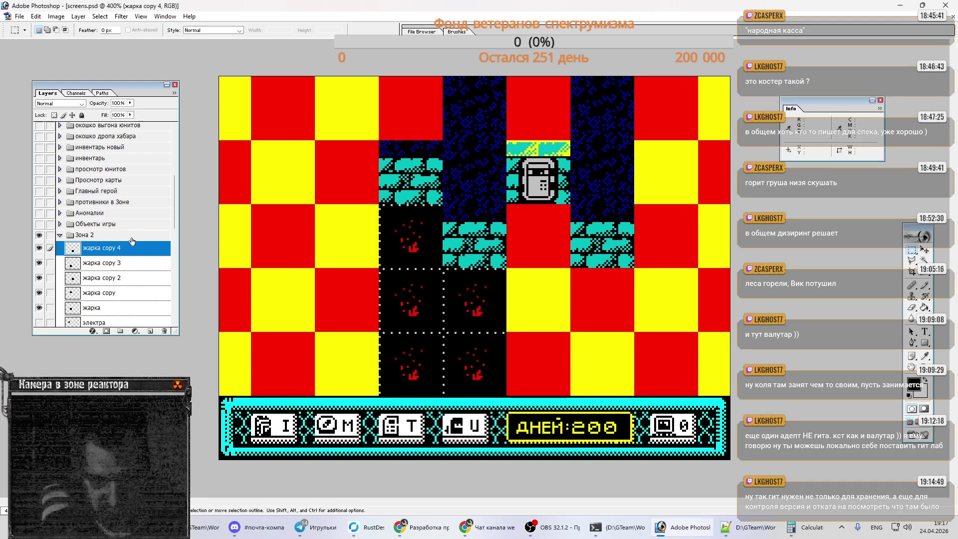
pyautogui.scroll(-3, 50, 237)
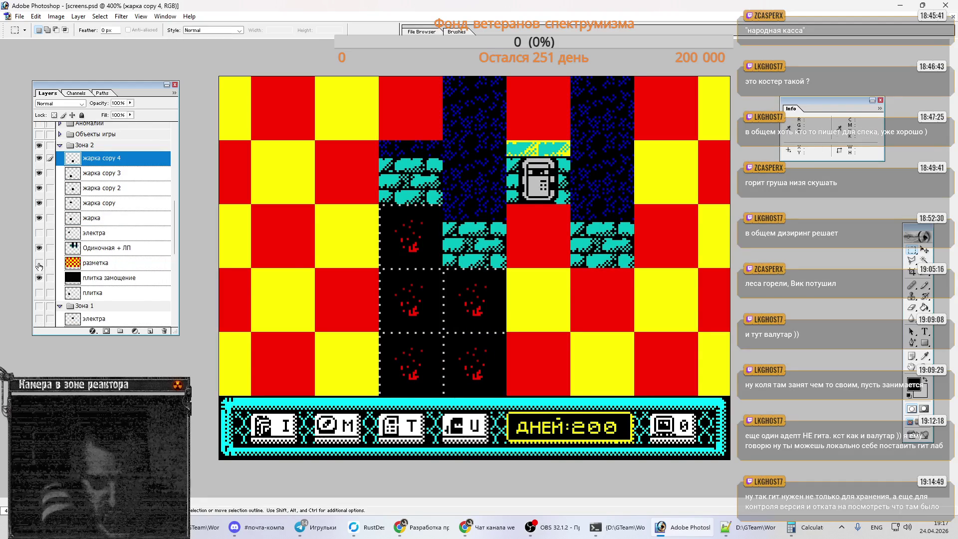
pyautogui.click(39, 263)
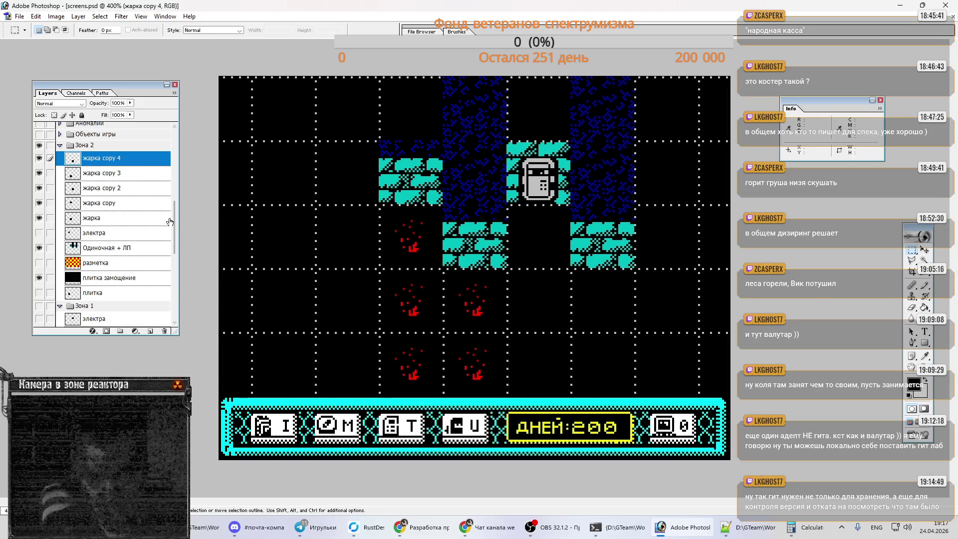
# Step: Delete the extra жарка fire tile copies, including жарка copy and жарка copy 2
pyautogui.hotkey('ctrl', 'alt', 'z')
pyautogui.hotkey('ctrl', 'alt', 'z')
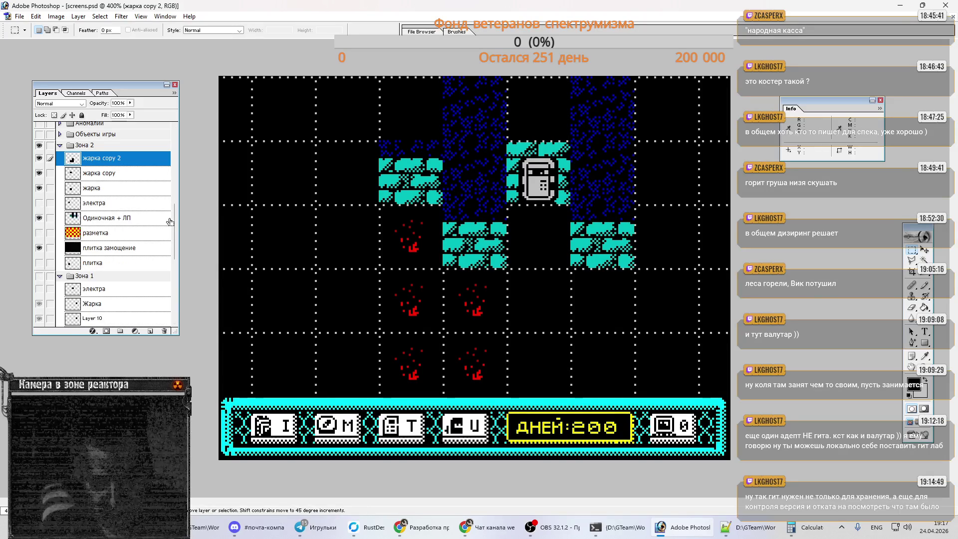
pyautogui.hotkey('ctrl', 'alt', 'z')
pyautogui.rightClick(123, 162)
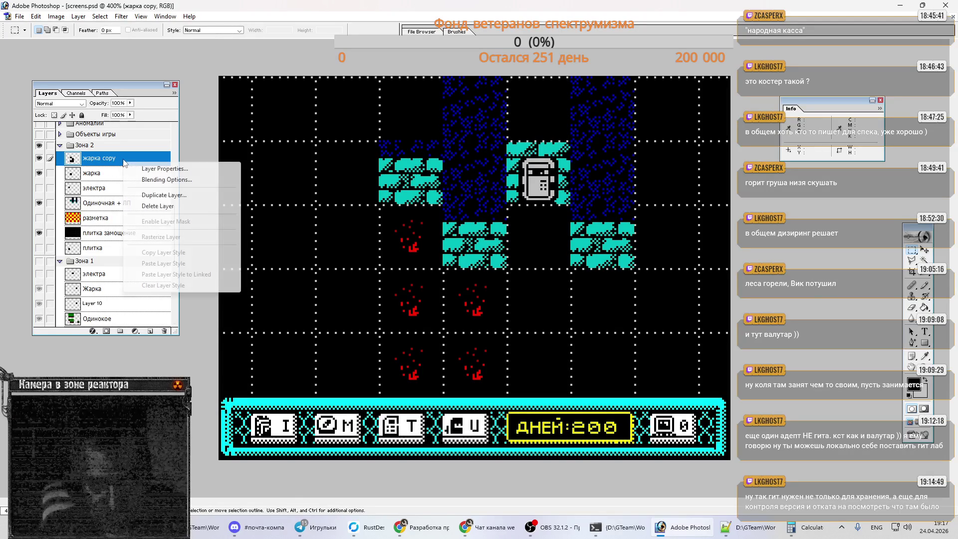
pyautogui.click(161, 205)
pyautogui.press('Return')
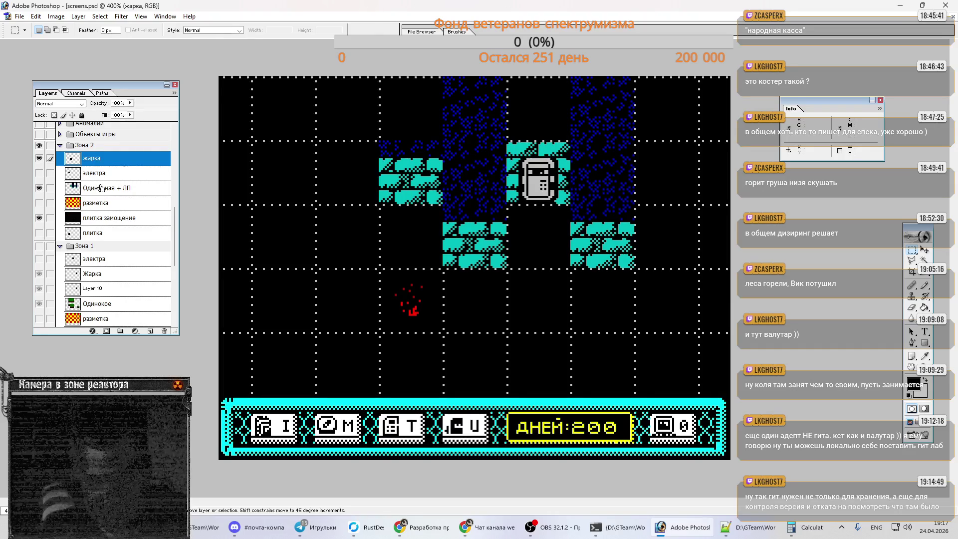
# Step: Hide the жарка tile and Зона 2, and show the Зона 1 forest screen
pyautogui.click(39, 157)
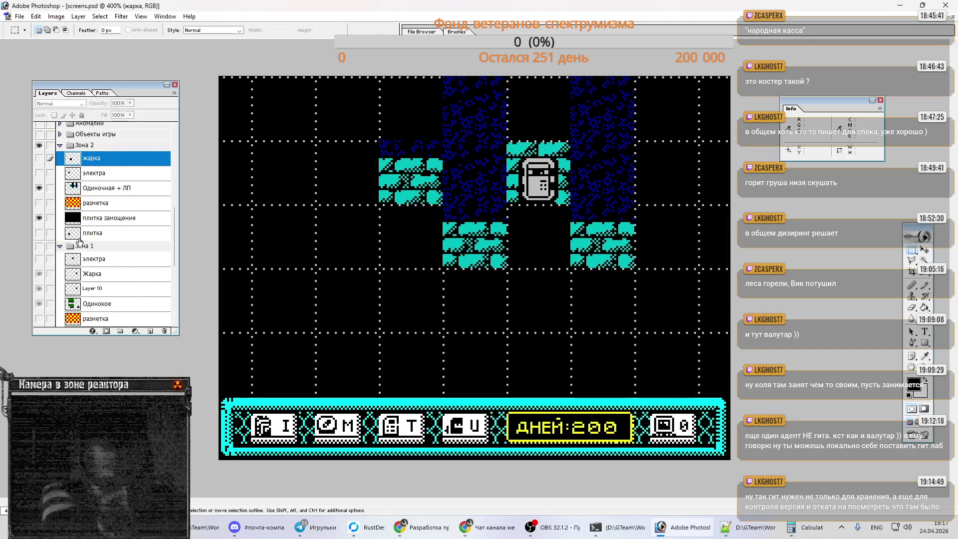
pyautogui.click(95, 275)
pyautogui.click(39, 145)
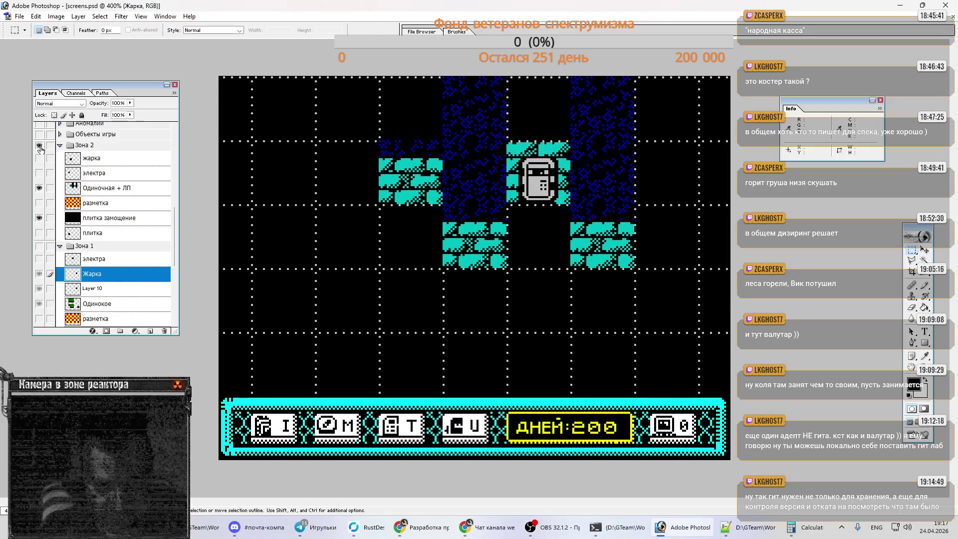
pyautogui.click(38, 246)
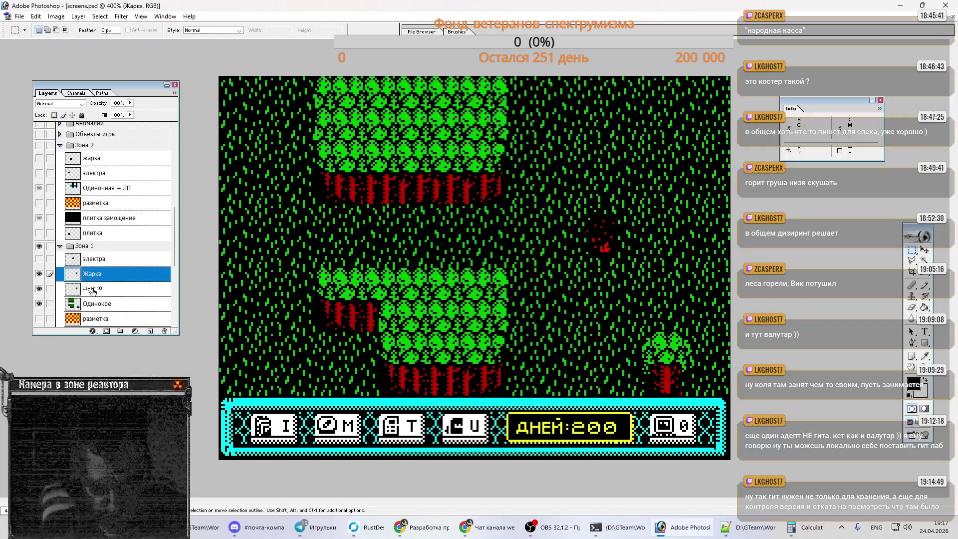
# Step: Create Layer 11 and paste the fire pixels into the 32×32 area around the sprite
pyautogui.keyDown('ctrl'); pyautogui.click(122, 274); pyautogui.keyUp('ctrl')
pyautogui.click(119, 290)
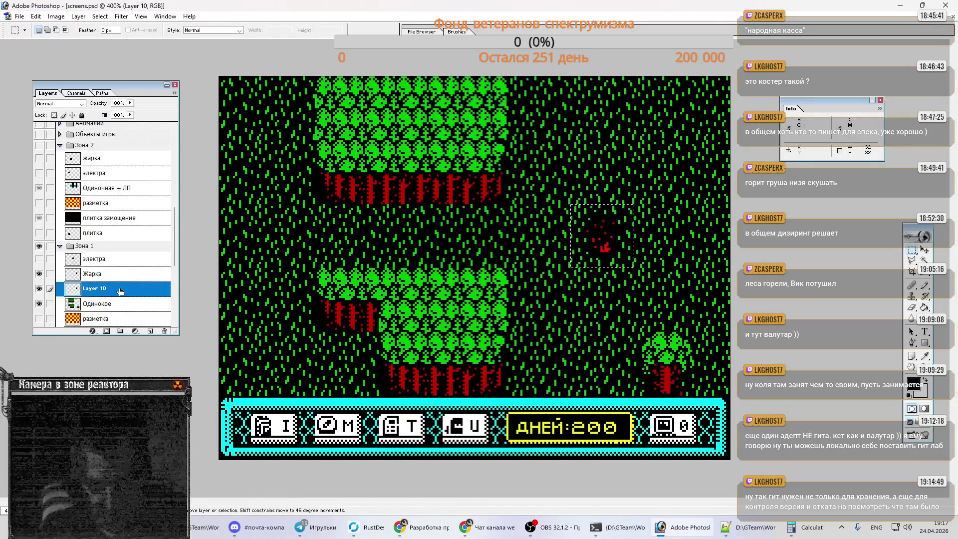
pyautogui.click(118, 274)
pyautogui.hotkey('ctrl', 'shift', 'j')
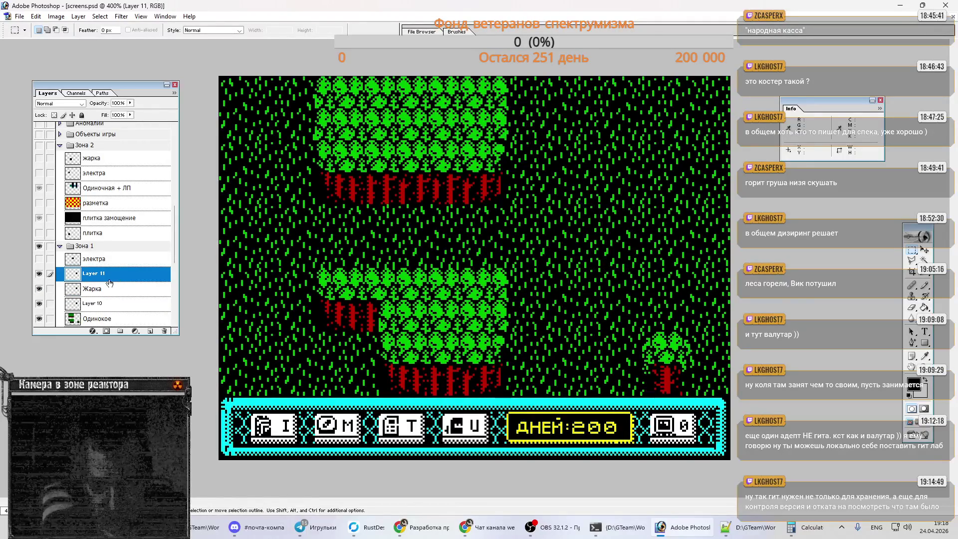
pyautogui.press('w')
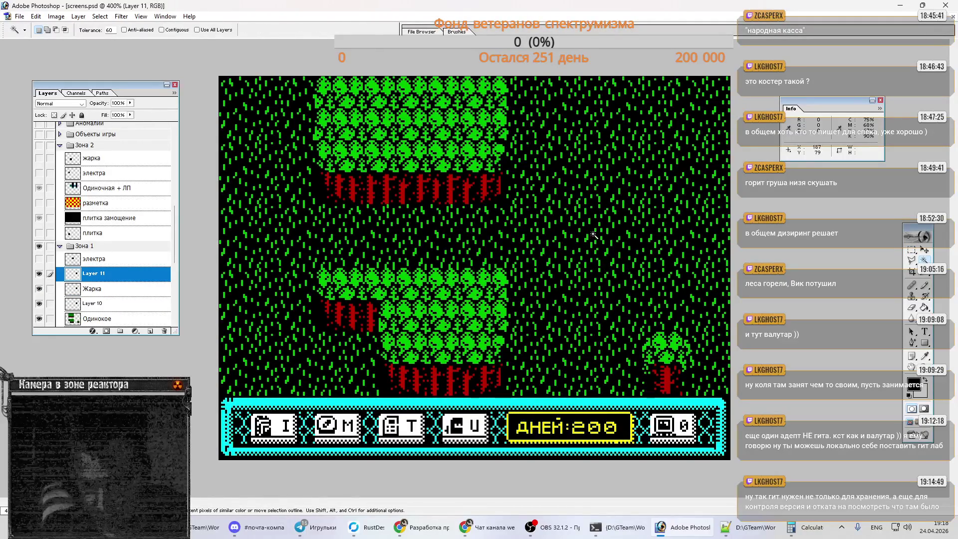
pyautogui.hotkey('ctrl', 'shift', 'd')
pyautogui.hotkey('ctrl', 'v')
pyautogui.hotkey('ctrl', 'd')
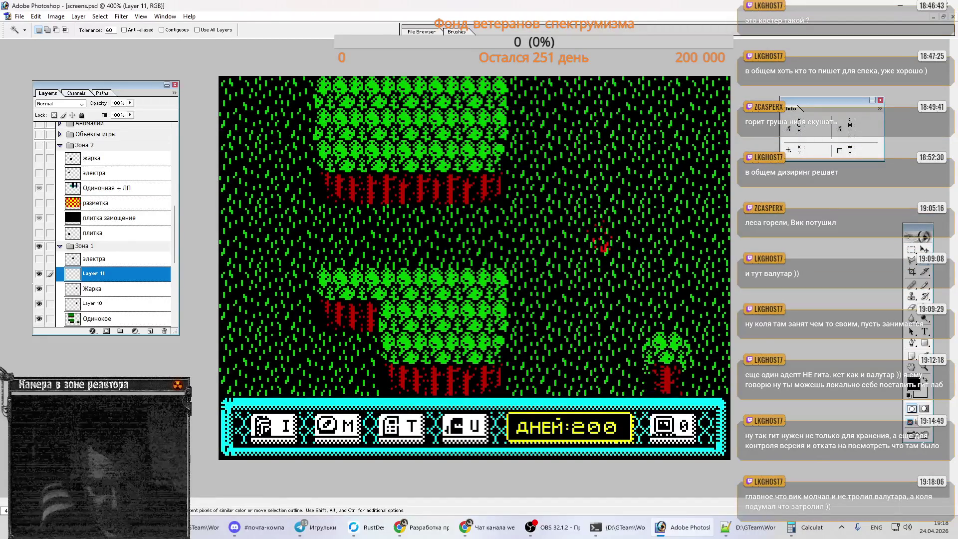
# Step: Move Жарка above Layer 11 and hide it, then switch to main.psd
pyautogui.click(39, 289)
pyautogui.click(39, 289)
pyautogui.click(98, 293)
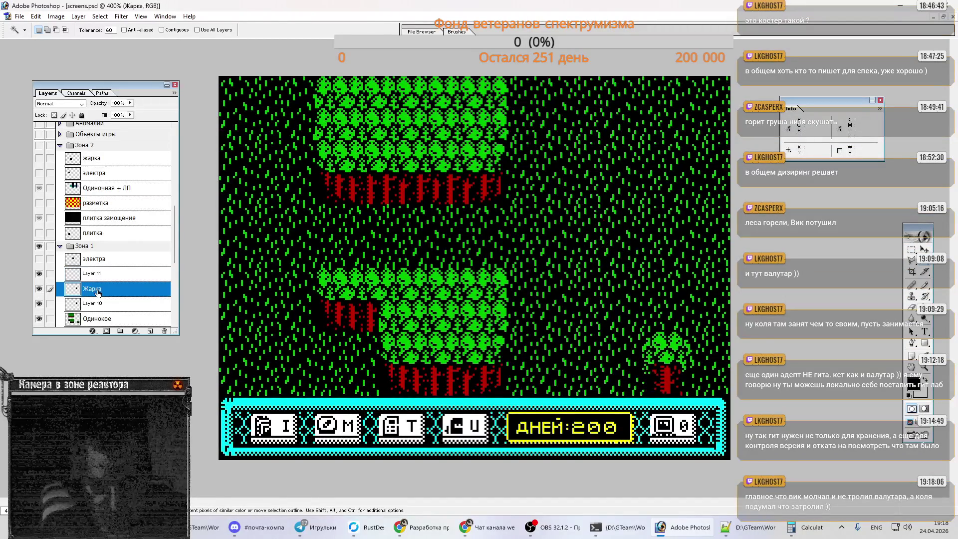
pyautogui.moveTo(98, 293); pyautogui.dragTo(98, 272)
pyautogui.click(40, 273)
pyautogui.click(122, 288)
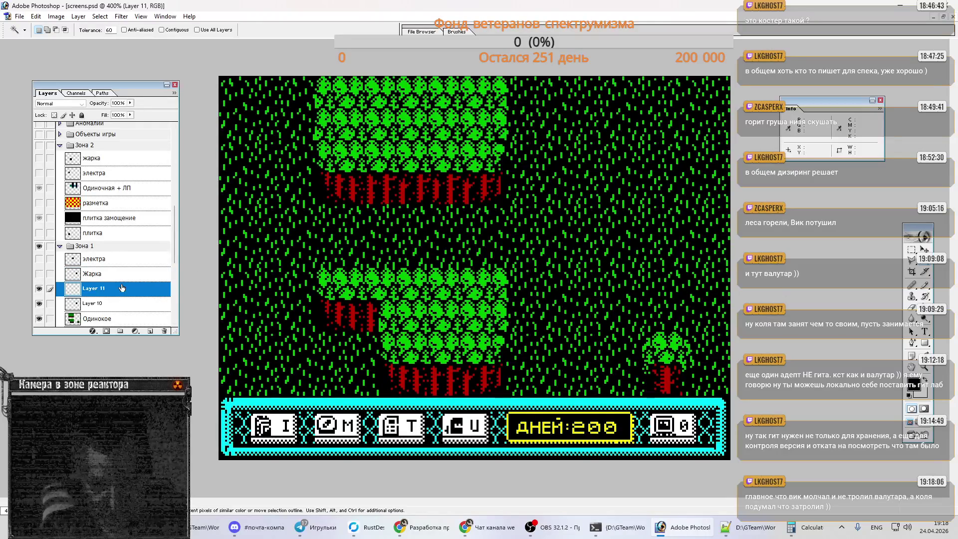
pyautogui.press('m')
pyautogui.hotkey('ctrl', 'Tab')
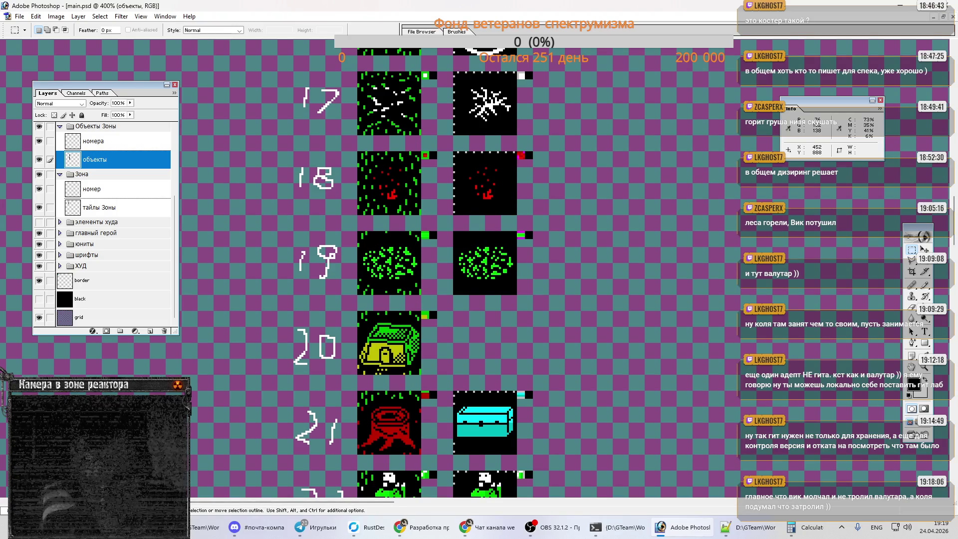
# Step: Zoom the tile sheet to 800% and sample the grey marker colour
pyautogui.hotkey('ctrl', '+')
pyautogui.moveTo(157, 503); pyautogui.dragTo(289, 505)
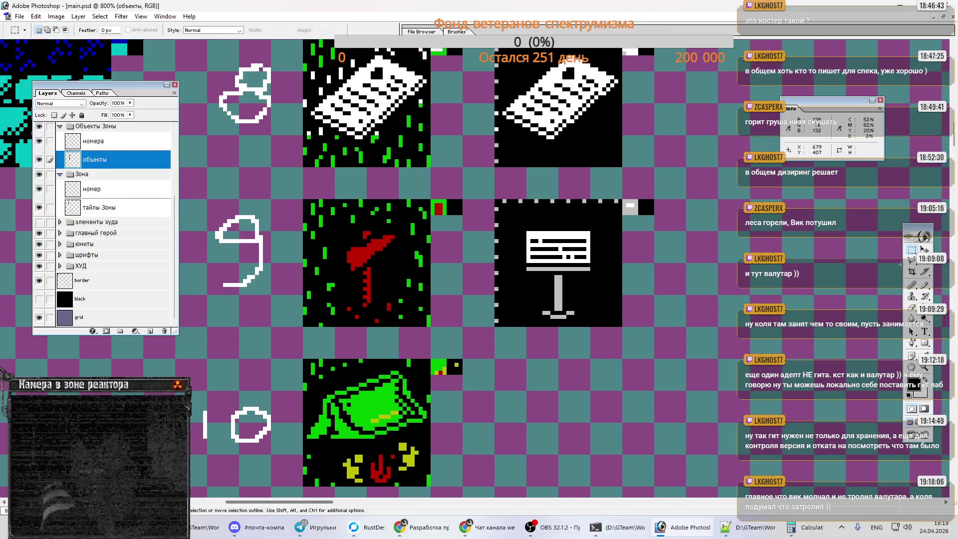
pyautogui.moveTo(954, 152)
pyautogui.mouseDown()
pyautogui.moveTo(955, 229)
pyautogui.moveTo(955, 214)
pyautogui.mouseUp()
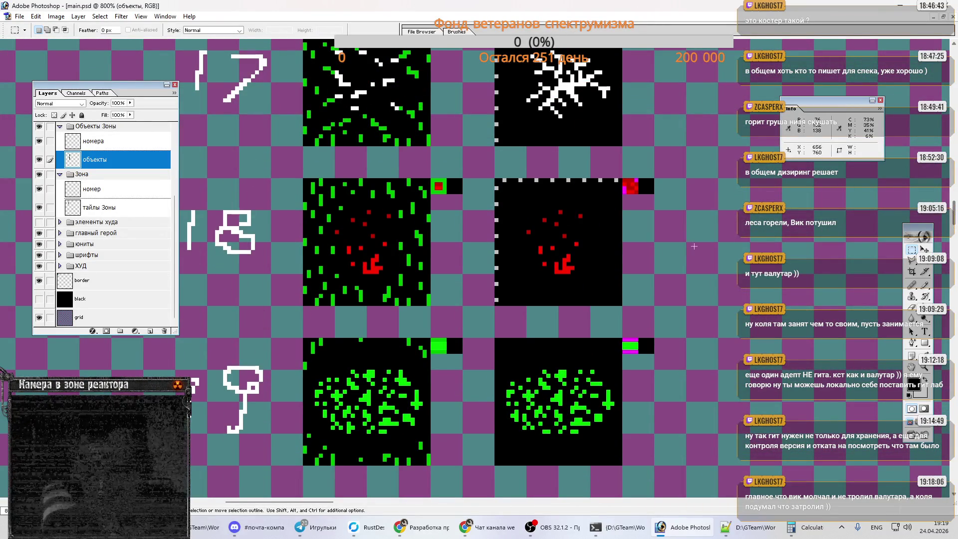
pyautogui.scroll(3, 649, 249)
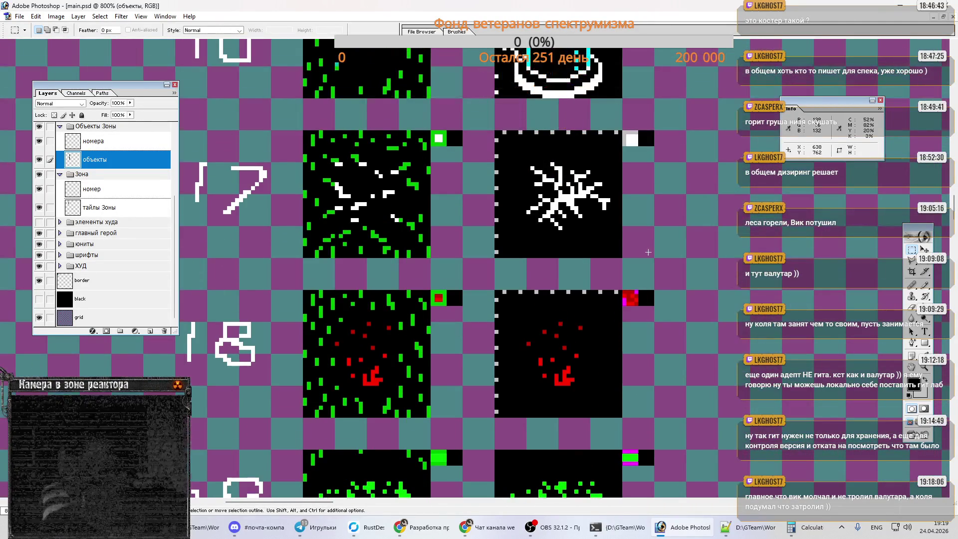
pyautogui.press('i')
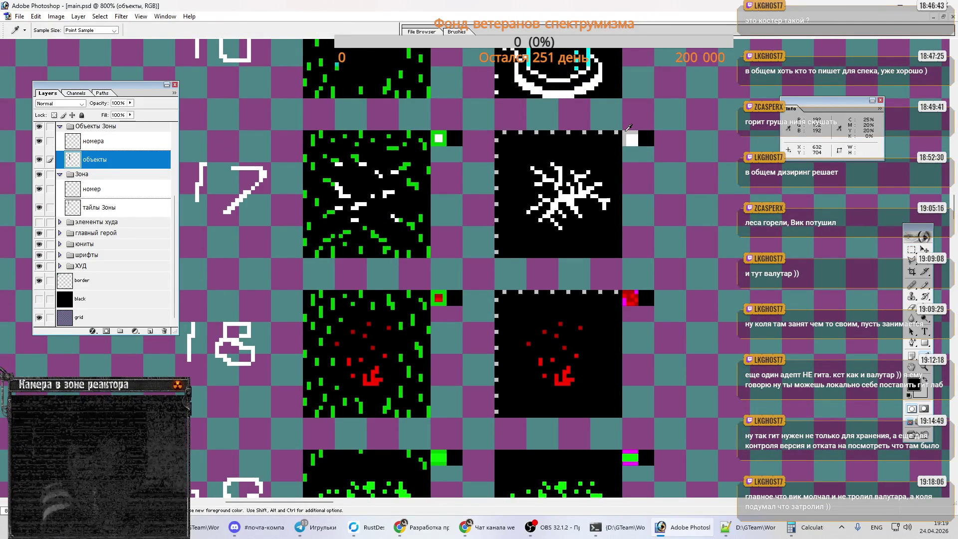
pyautogui.click(629, 129)
# Step: Pencil over tile 18's second marker so its red pixels become grey
pyautogui.press('v')
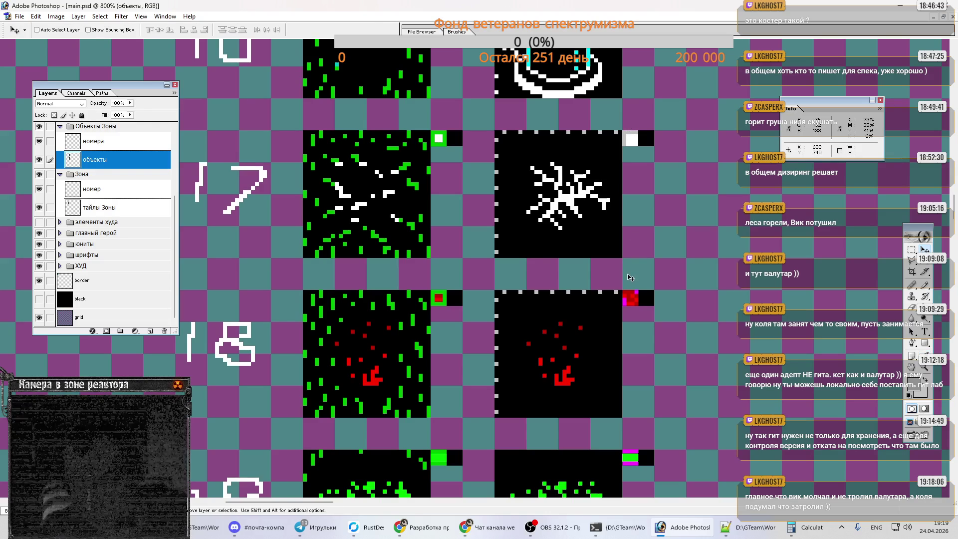
pyautogui.press('b')
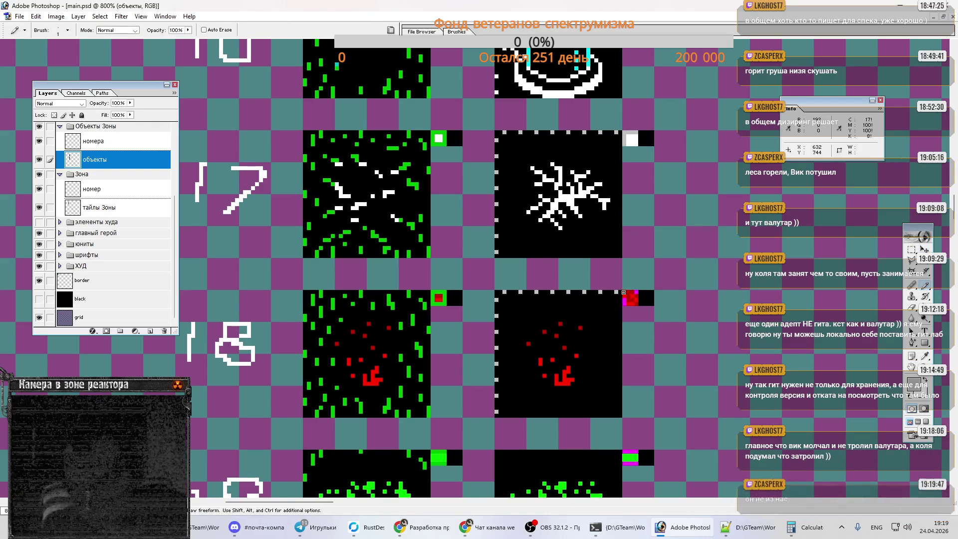
pyautogui.click(634, 292)
pyautogui.click(626, 293)
pyautogui.click(624, 302)
pyautogui.click(630, 302)
pyautogui.click(636, 301)
pyautogui.click(635, 296)
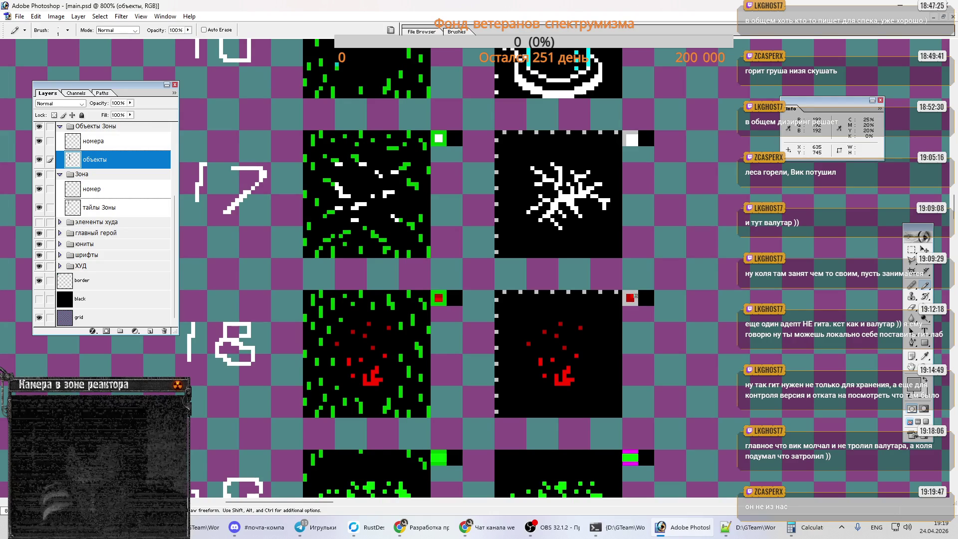
# Step: Copy the 2×2 red square from the first marker into the second marker and merge it into объекты
pyautogui.press('i')
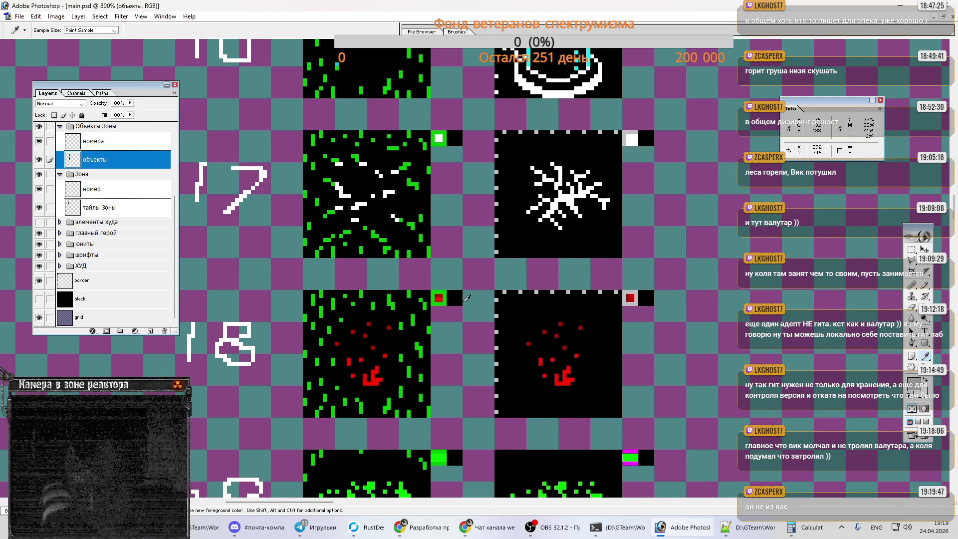
pyautogui.press('m')
pyautogui.moveTo(436, 294); pyautogui.dragTo(443, 302)
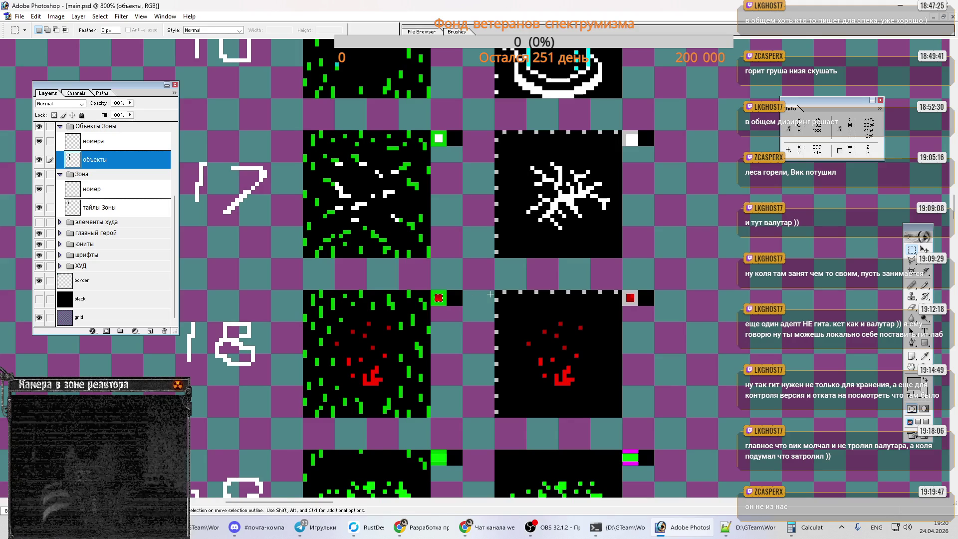
pyautogui.hotkey('ctrl', 'j')
pyautogui.moveTo(449, 301); pyautogui.dragTo(641, 302)
pyautogui.hotkey('ctrl', 'e')
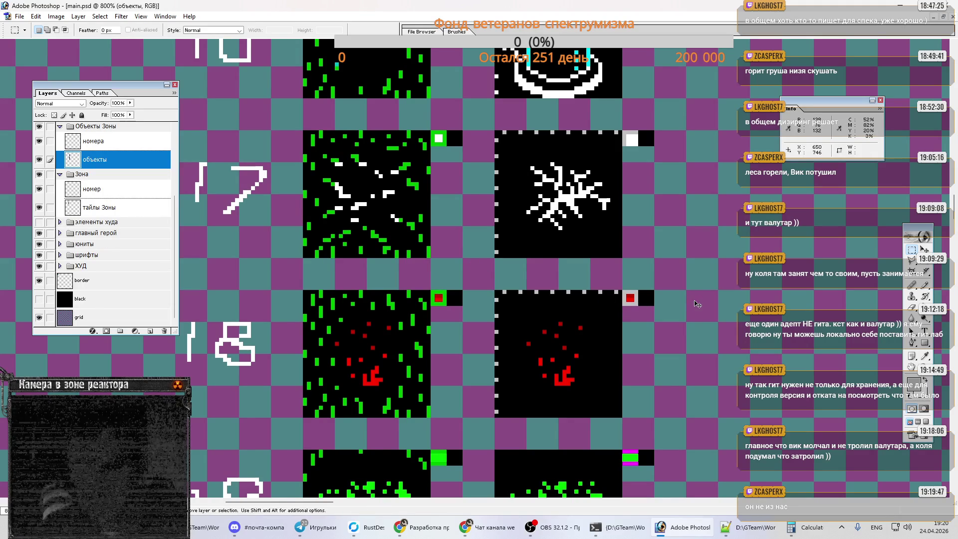
# Step: Return to the screens.psd document
pyautogui.scroll(-3, 501, 329)
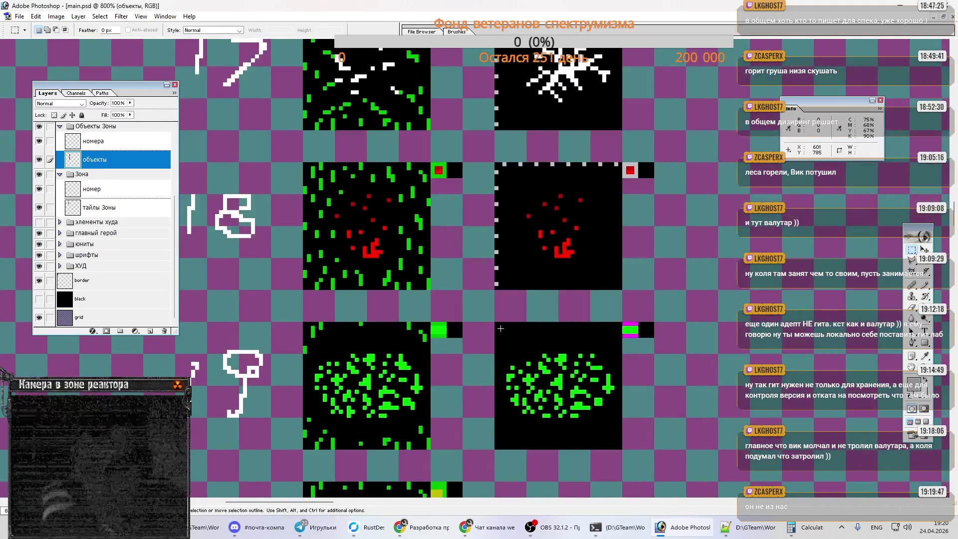
pyautogui.scroll(-3, 501, 329)
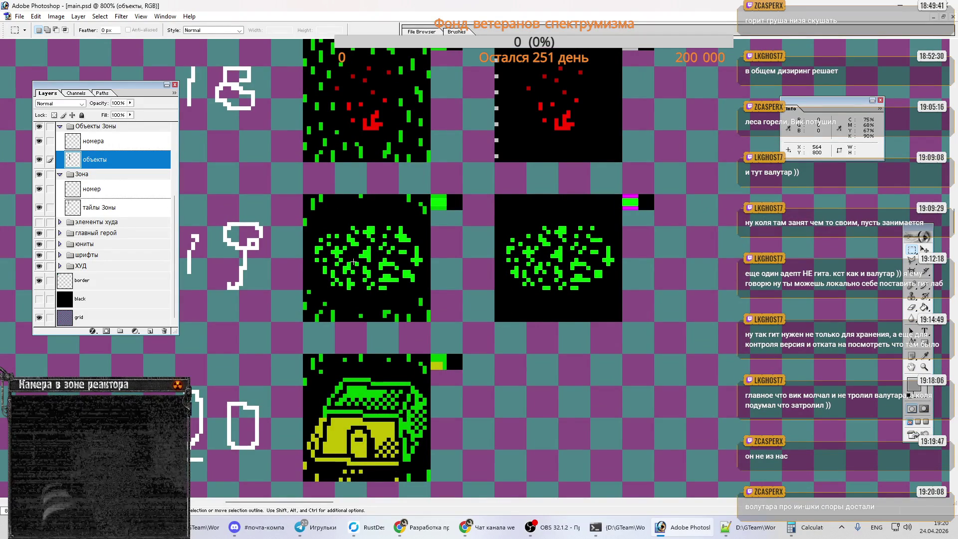
pyautogui.press('ctrl')
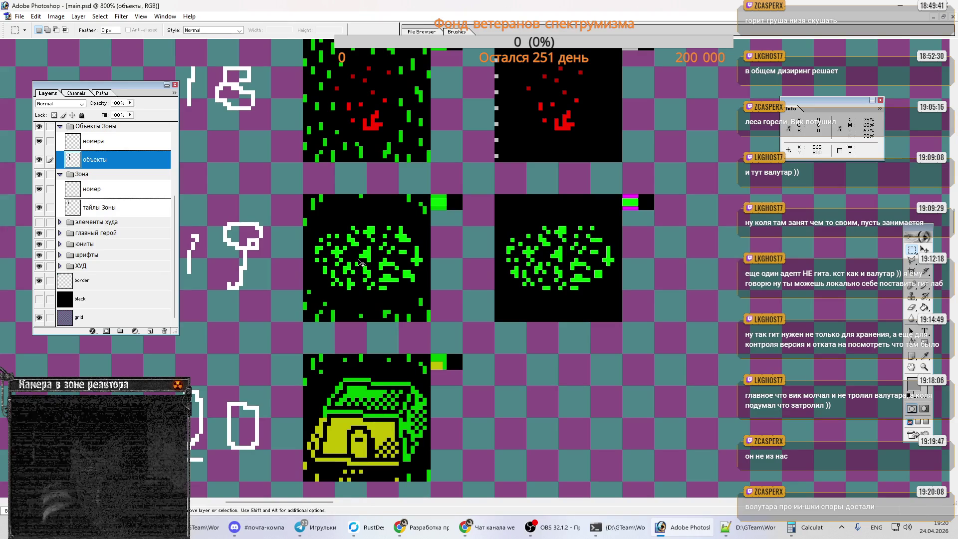
pyautogui.hotkey('ctrl', 'Tab')
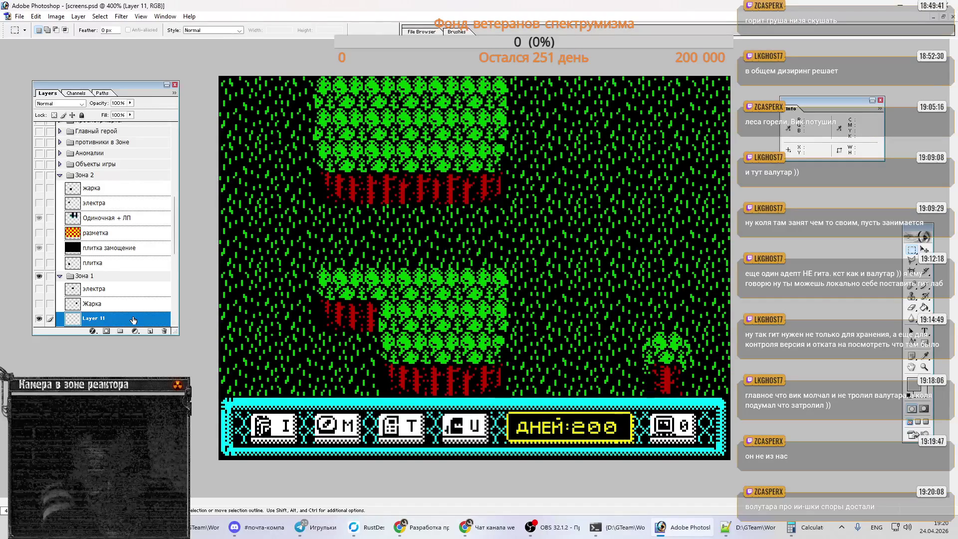
# Step: Load Layer 11's tile as a selection and turn on the grid 50 overlay
pyautogui.scroll(-3, 133, 319)
pyautogui.keyDown('ctrl'); pyautogui.click(132, 259); pyautogui.keyUp('ctrl')
pyautogui.press('ctrl')
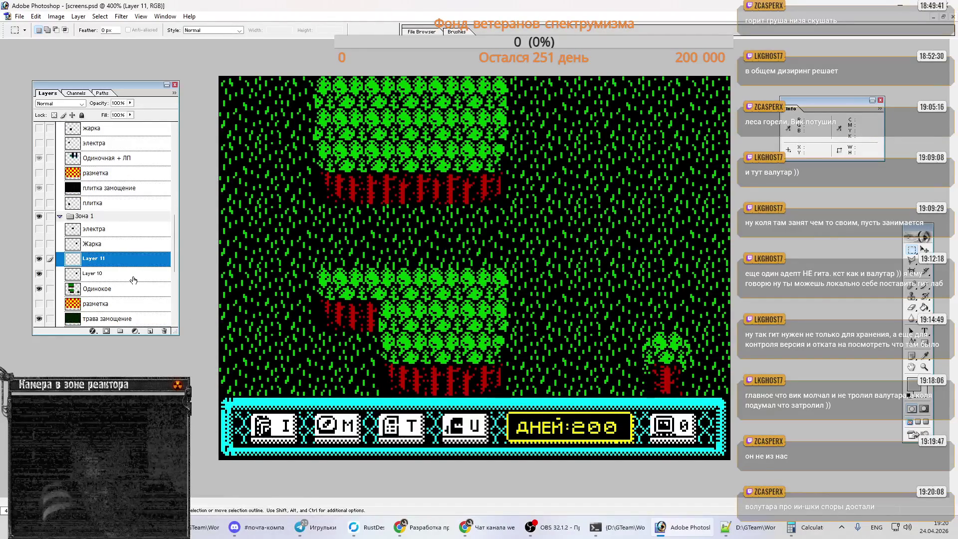
pyautogui.scroll(5, 133, 280)
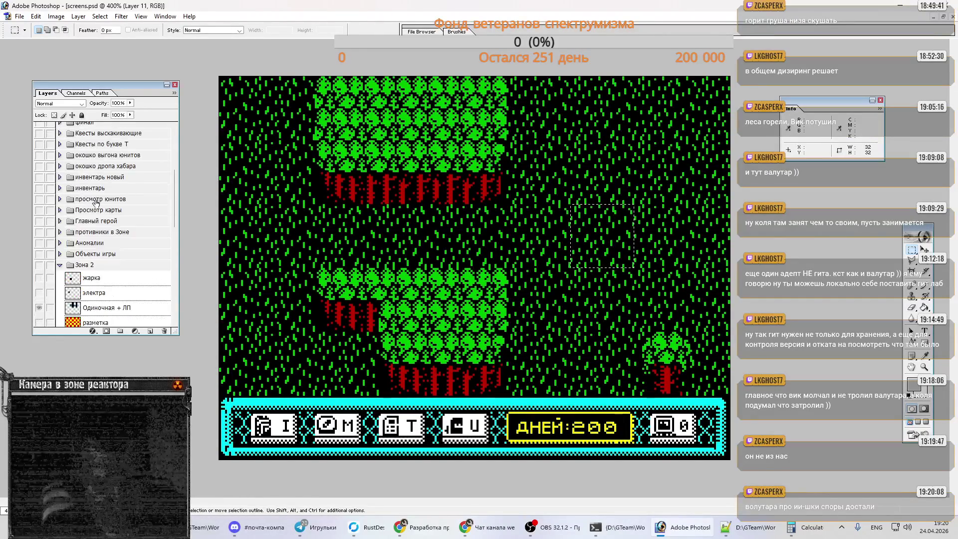
pyautogui.scroll(4, 87, 211)
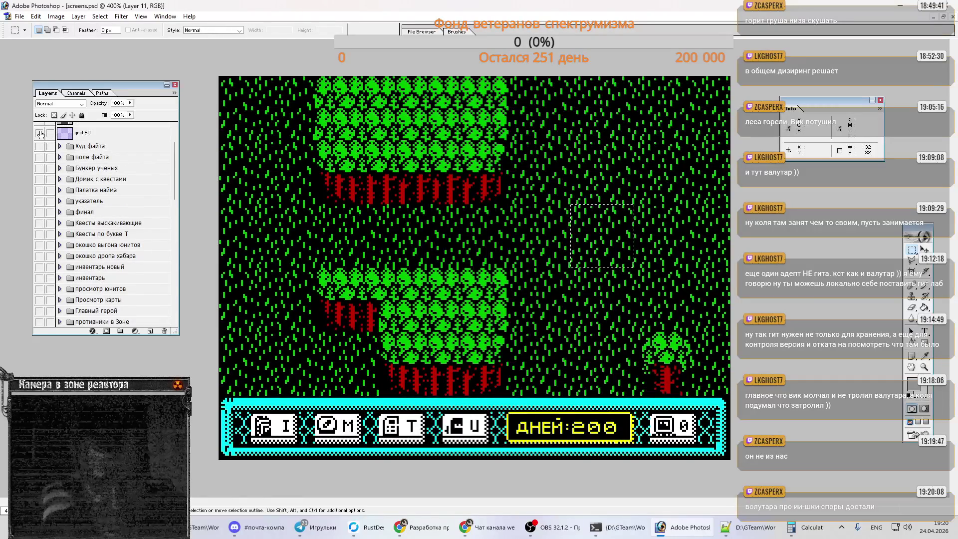
pyautogui.click(39, 132)
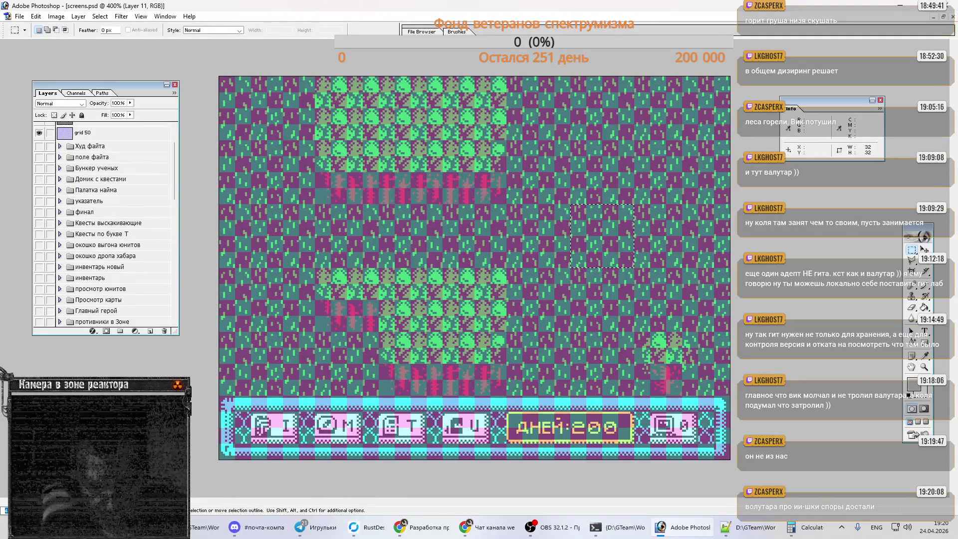